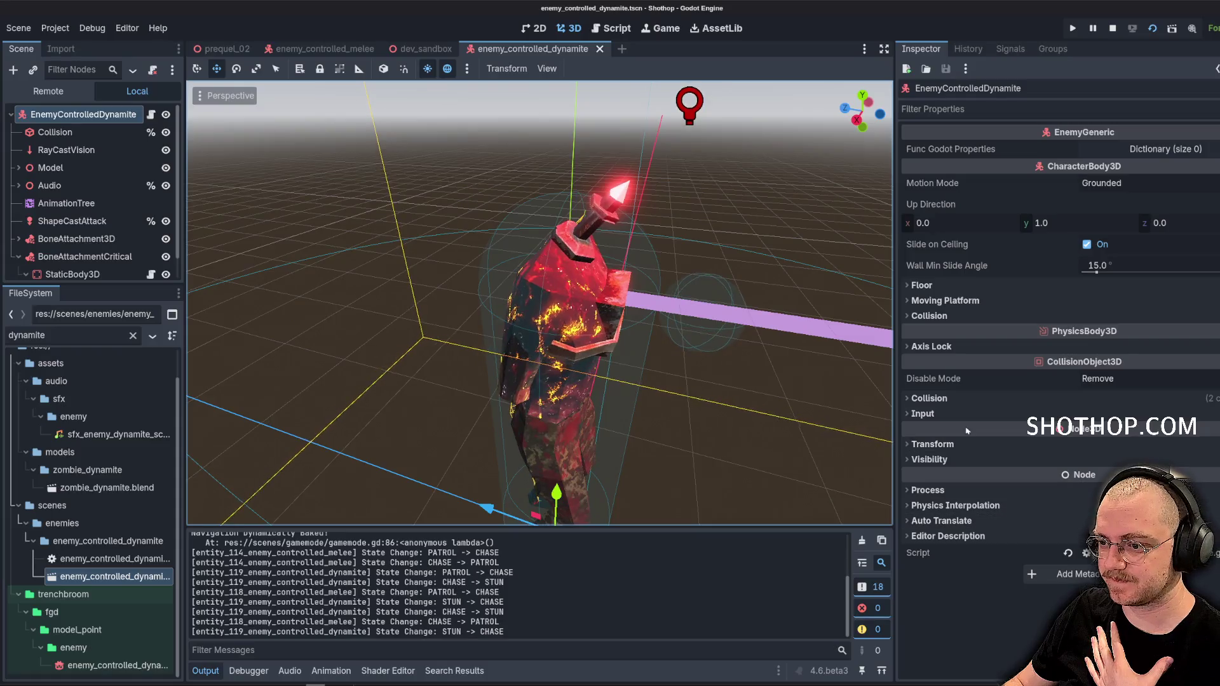
Enable collision mask layer 4 on EnemyControlledDynamite and select its Collision node
{"action": "left_click", "coordinate": [955, 399]}
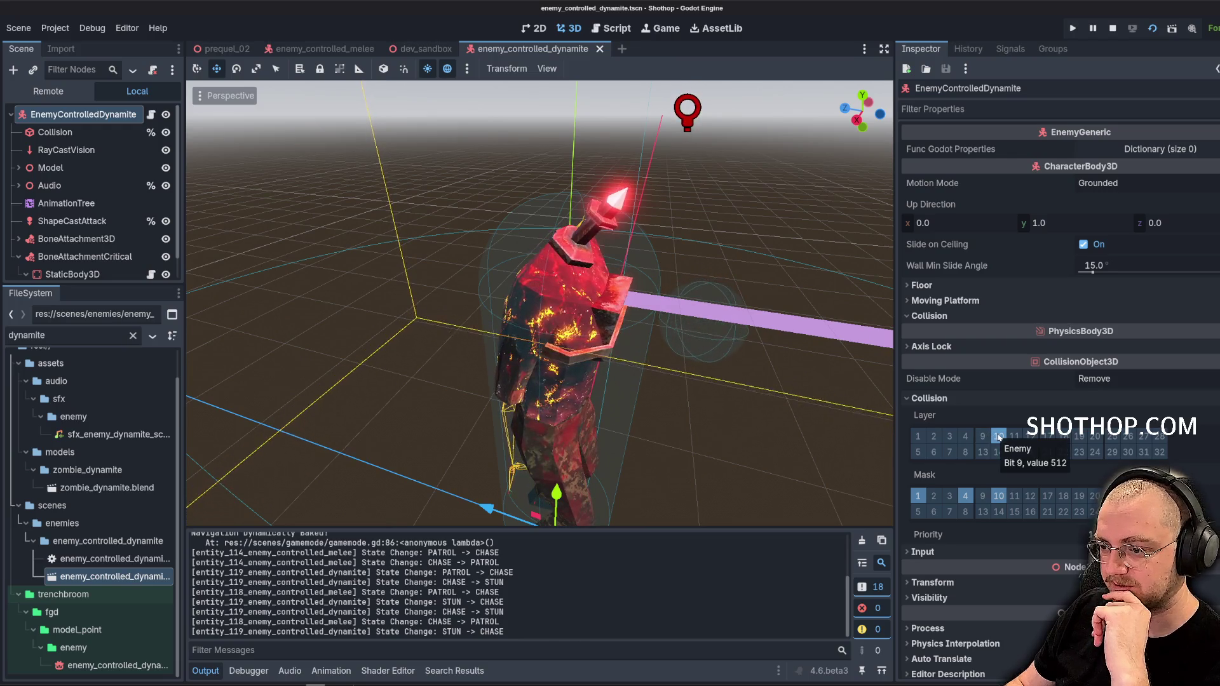
{"action": "left_click", "coordinate": [966, 498]}
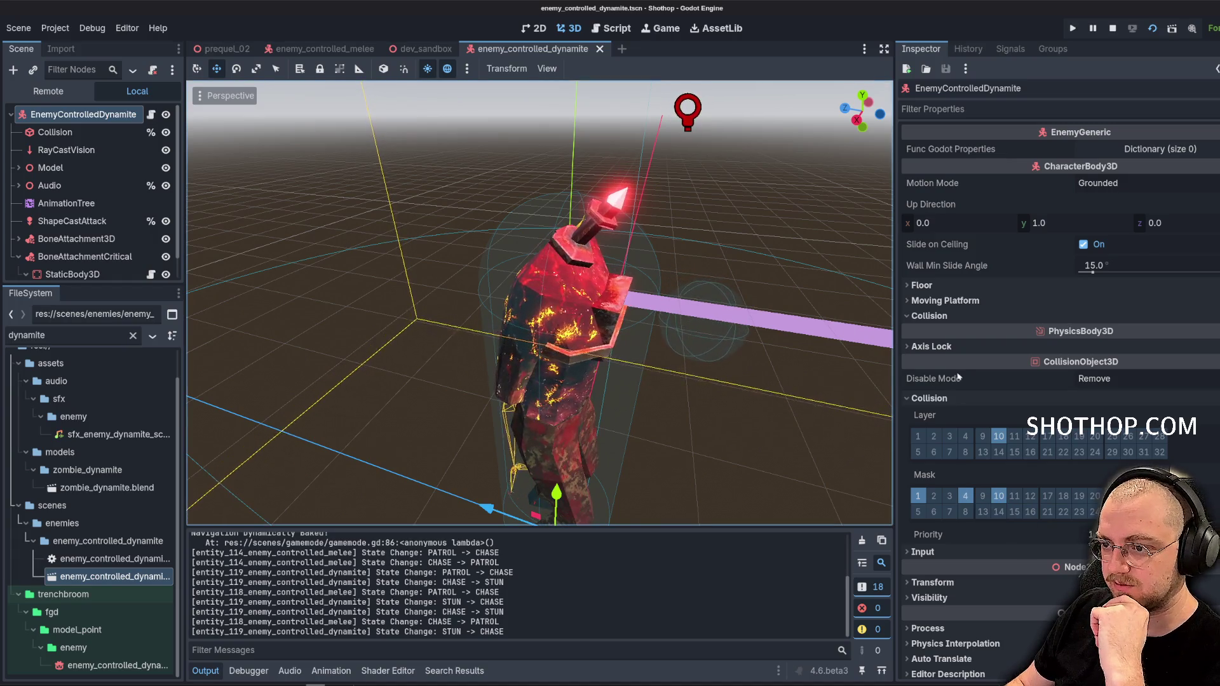
{"action": "left_click", "coordinate": [81, 133]}
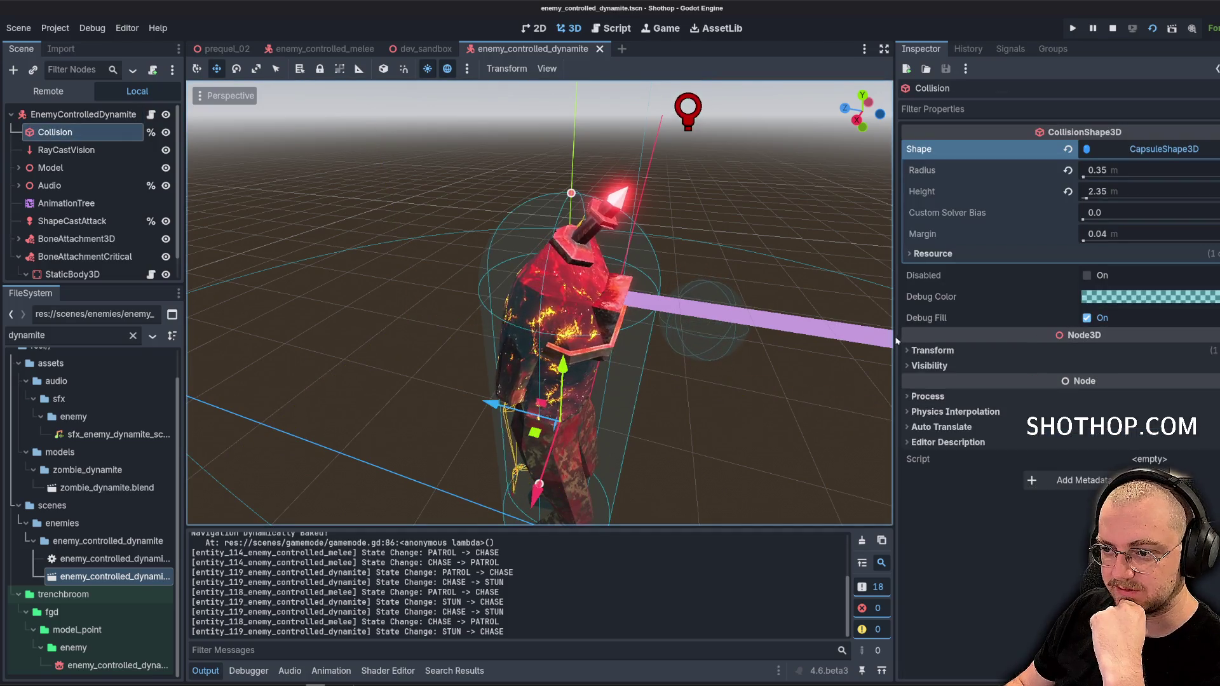
Bring up the enemy_controlled_dynamite.gd script in the script editor
{"action": "left_click_drag", "start_coordinate": [895, 339], "coordinate": [962, 339]}
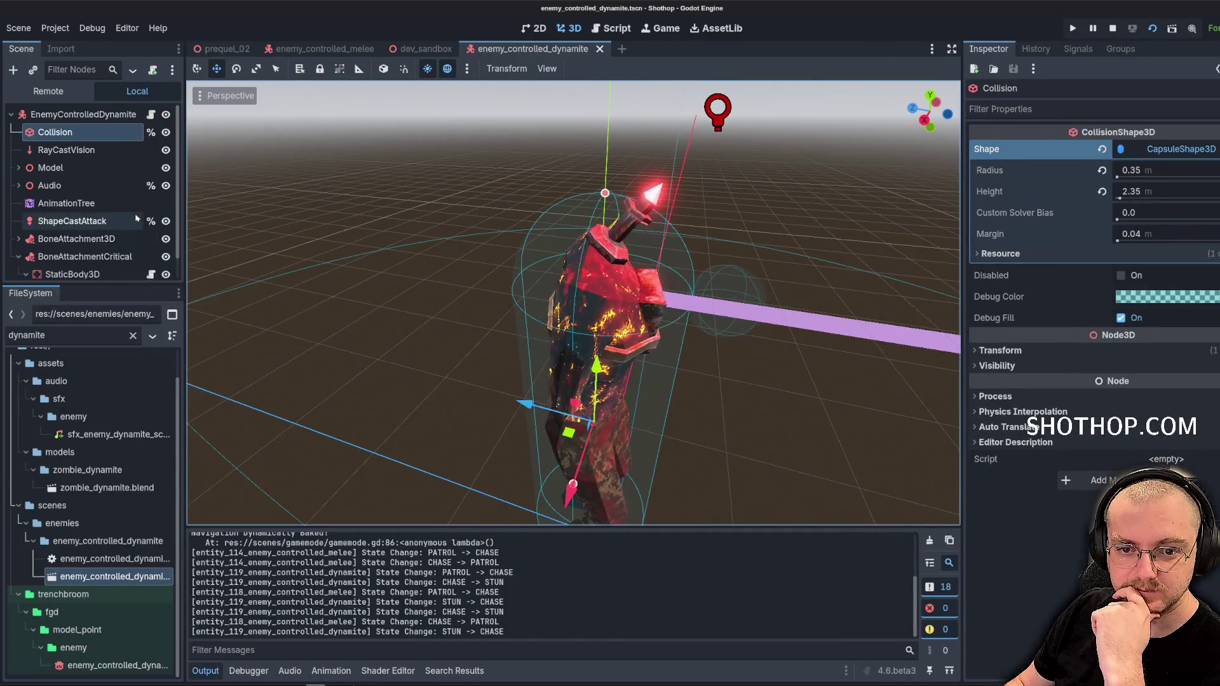
{"action": "scroll", "coordinate": [83, 221], "scroll_direction": "down", "scroll_amount": 1}
{"action": "scroll", "coordinate": [83, 248], "scroll_direction": "up", "scroll_amount": 1}
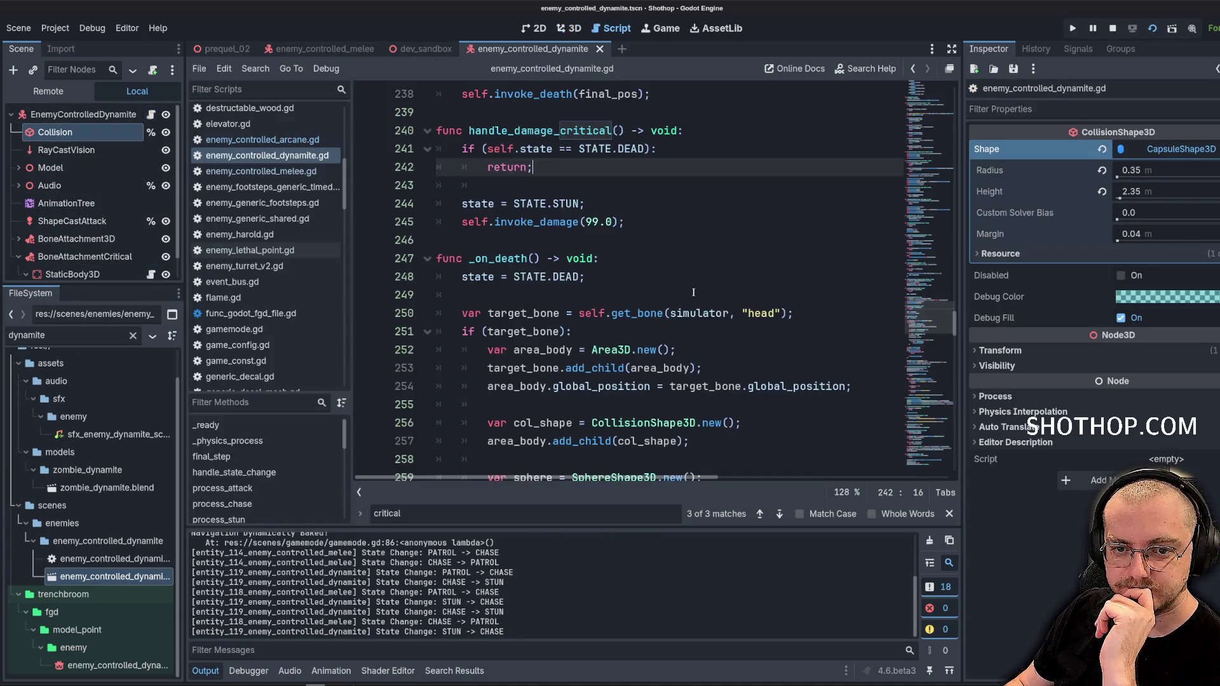
{"action": "left_click", "coordinate": [150, 114]}
{"action": "scroll", "coordinate": [863, 336], "scroll_direction": "up", "scroll_amount": 6}
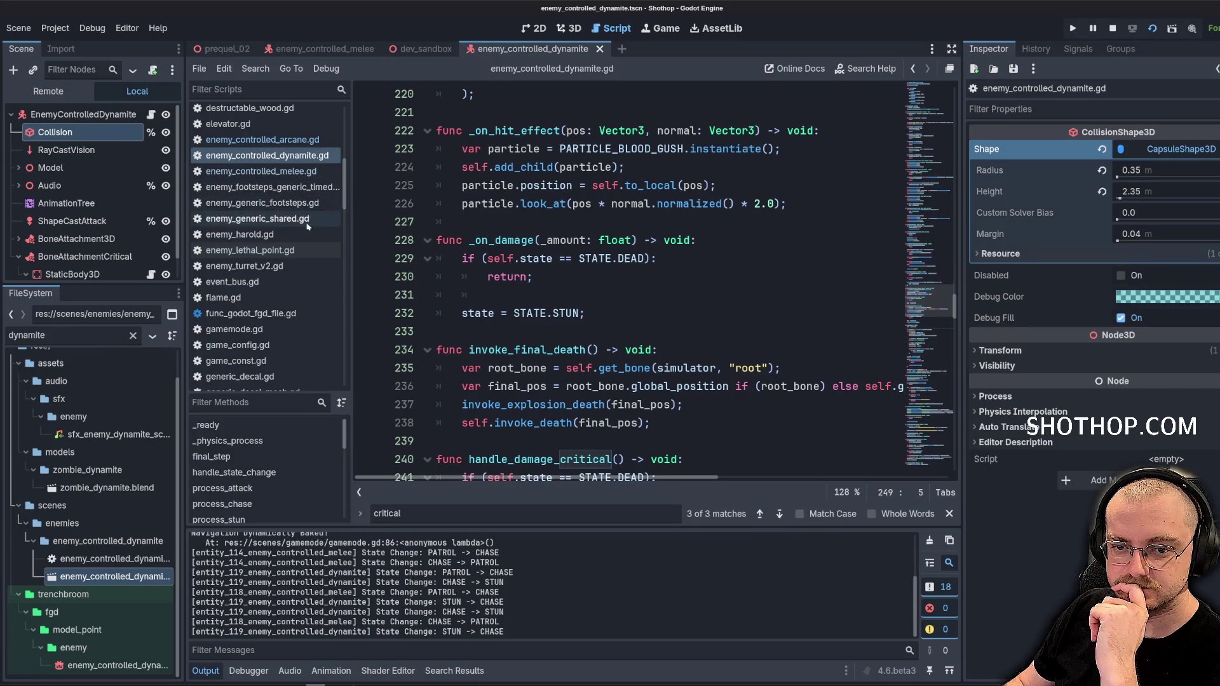
Open enemy_generic_shared.gd from the script list
{"action": "scroll", "coordinate": [598, 363], "scroll_direction": "up", "scroll_amount": 4}
{"action": "scroll", "coordinate": [598, 364], "scroll_direction": "up", "scroll_amount": 5}
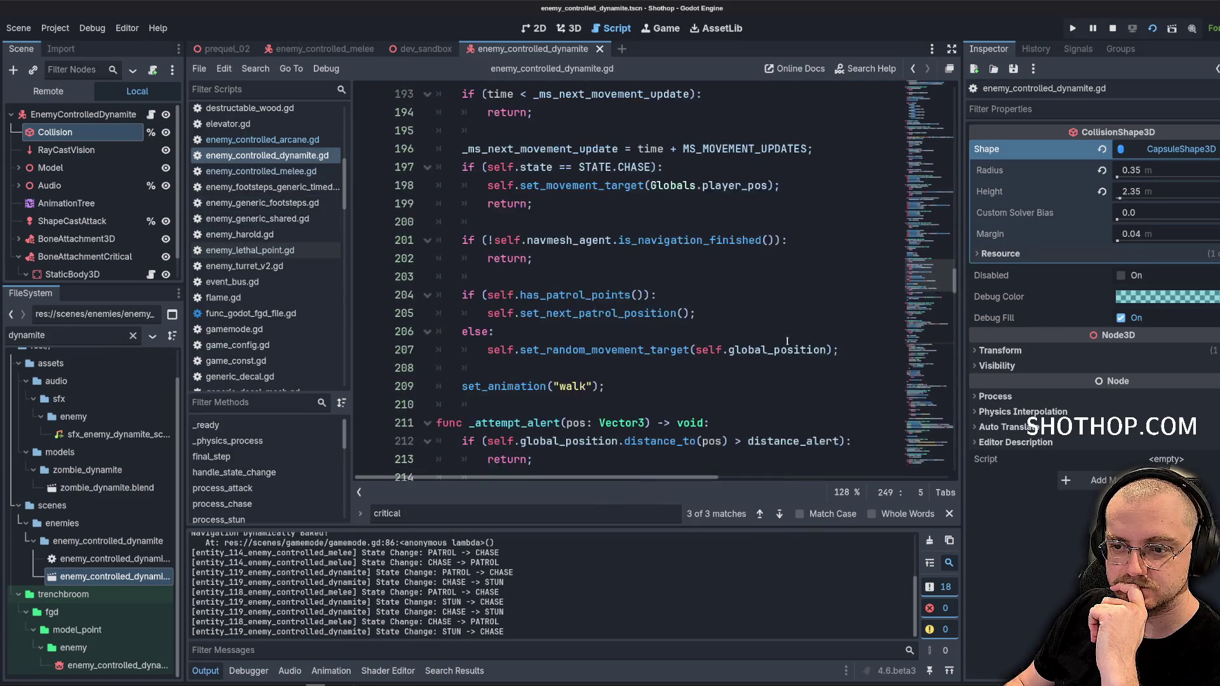
{"action": "mouse_move", "coordinate": [921, 297]}
{"action": "left_mouse_down"}
{"action": "mouse_move", "coordinate": [920, 109]}
{"action": "mouse_move", "coordinate": [920, 125]}
{"action": "left_mouse_up"}
{"action": "scroll", "coordinate": [280, 209], "scroll_direction": "down", "scroll_amount": 3}
{"action": "scroll", "coordinate": [280, 210], "scroll_direction": "up", "scroll_amount": 3}
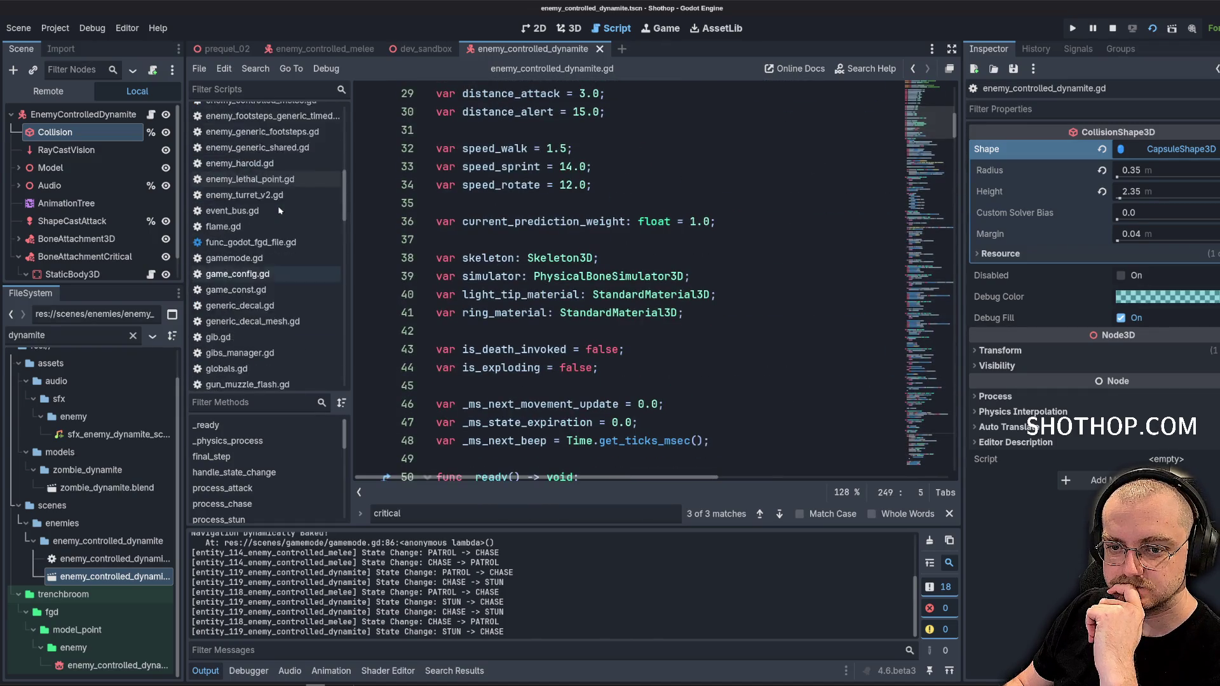
{"action": "left_click", "coordinate": [280, 218]}
{"action": "left_click", "coordinate": [726, 294]}
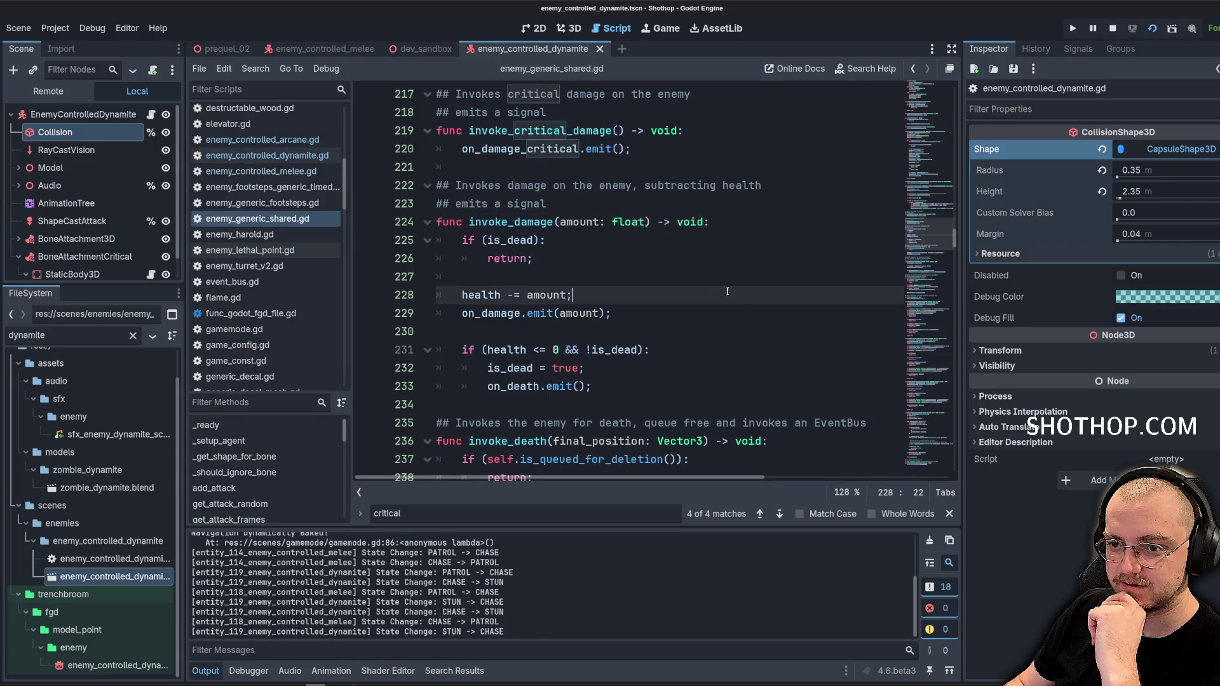
Insert blank lines just below the _ready function for a new function
{"action": "scroll", "coordinate": [65, 188], "scroll_direction": "down", "scroll_amount": 1}
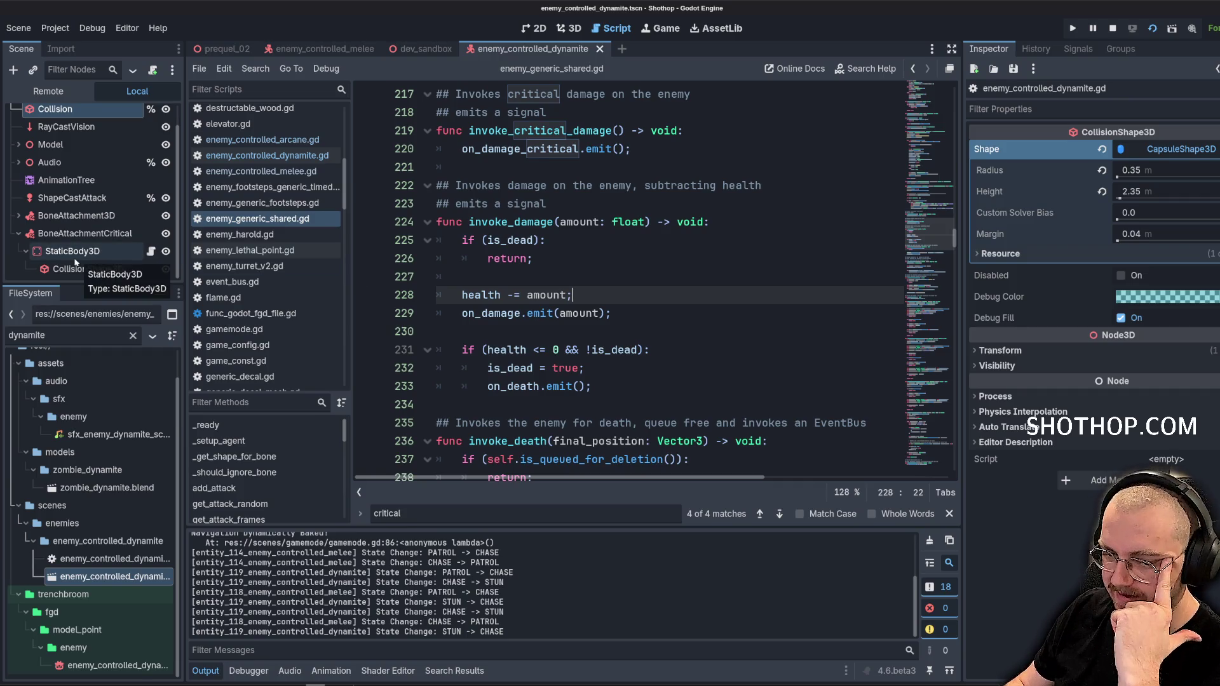
{"action": "scroll", "coordinate": [788, 296], "scroll_direction": "up", "scroll_amount": 20}
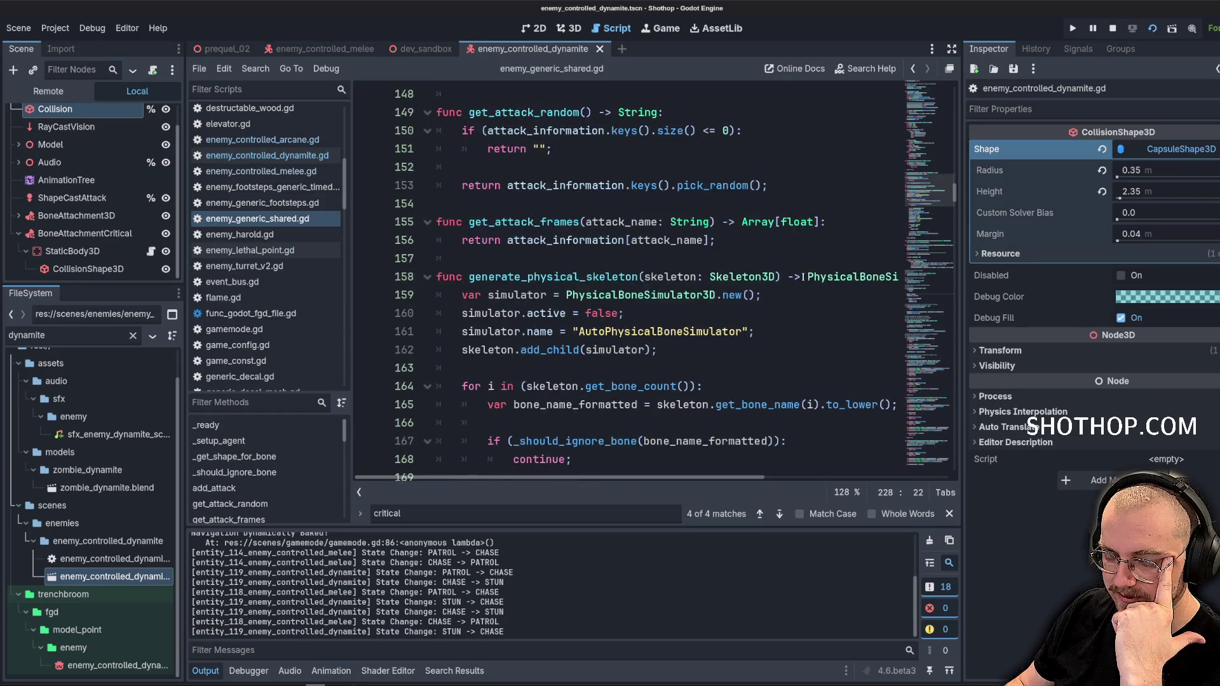
{"action": "scroll", "coordinate": [794, 277], "scroll_direction": "up", "scroll_amount": 4}
{"action": "scroll", "coordinate": [929, 149], "scroll_direction": "up", "scroll_amount": 17}
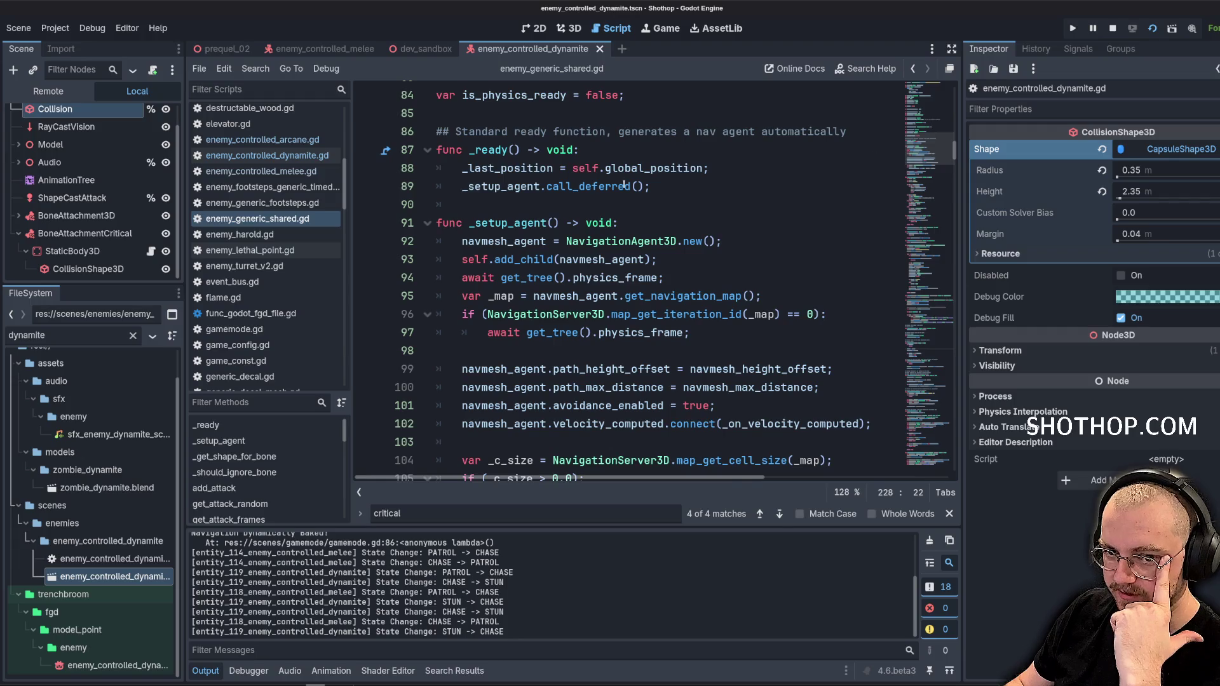
{"action": "scroll", "coordinate": [89, 172], "scroll_direction": "up", "scroll_amount": 1}
{"action": "left_click", "coordinate": [617, 212]}
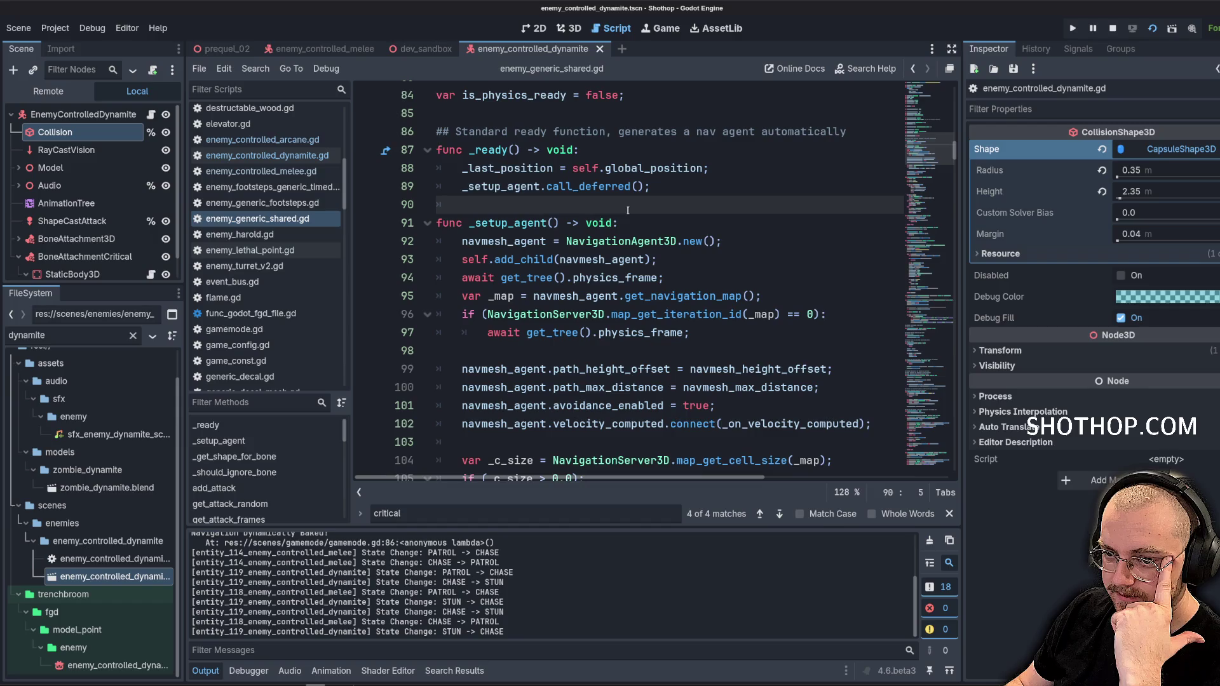
{"action": "scroll", "coordinate": [91, 271], "scroll_direction": "down", "scroll_amount": 1}
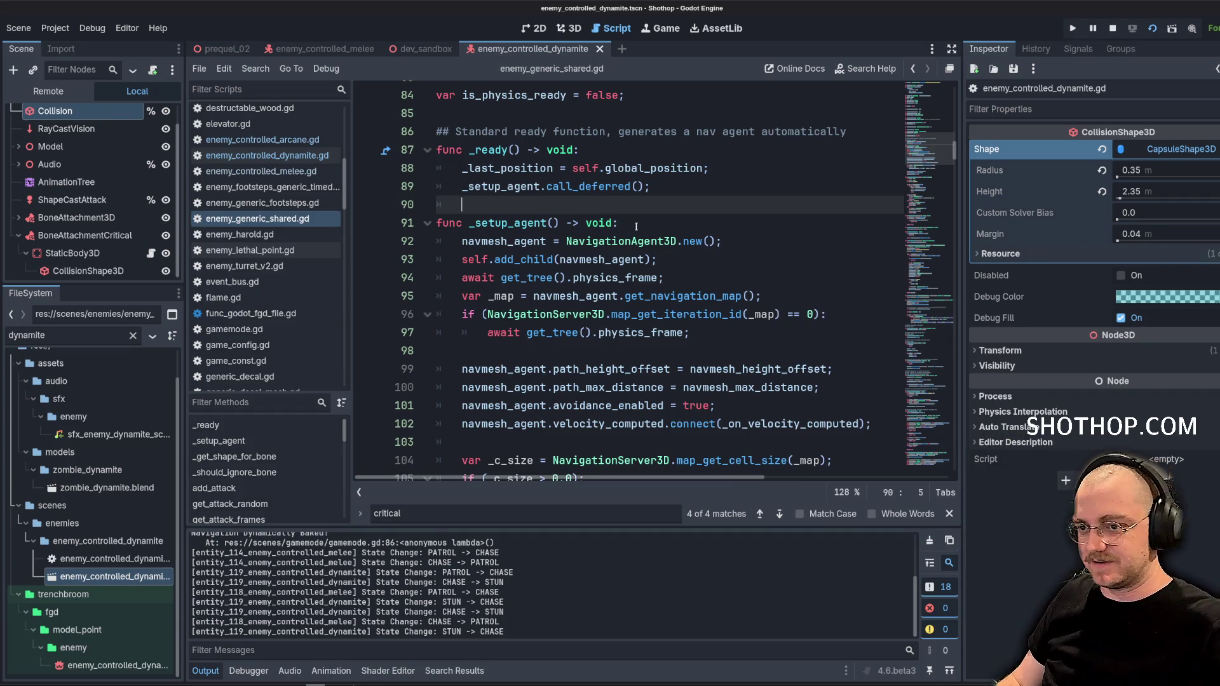
{"action": "mouse_move", "coordinate": [632, 244]}
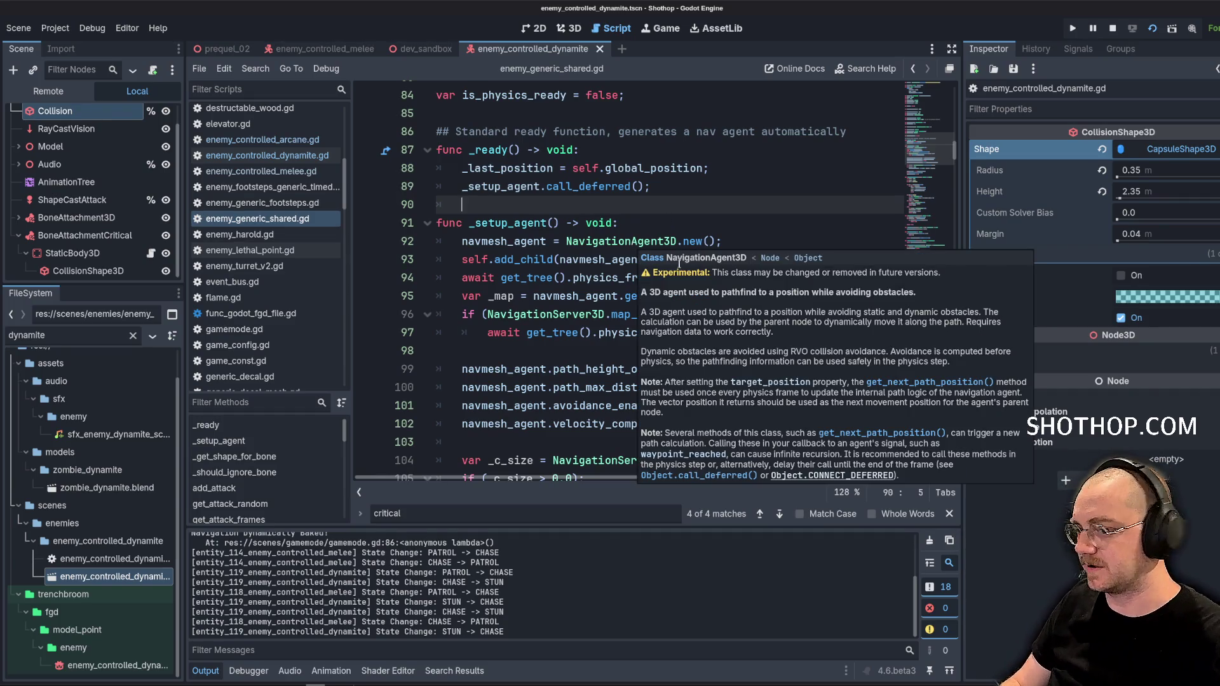
{"action": "key", "text": "Return"}
{"action": "key", "text": "Return"}
{"action": "key", "text": "Return"}
{"action": "key", "text": "Up"}
{"action": "key", "text": "Up"}
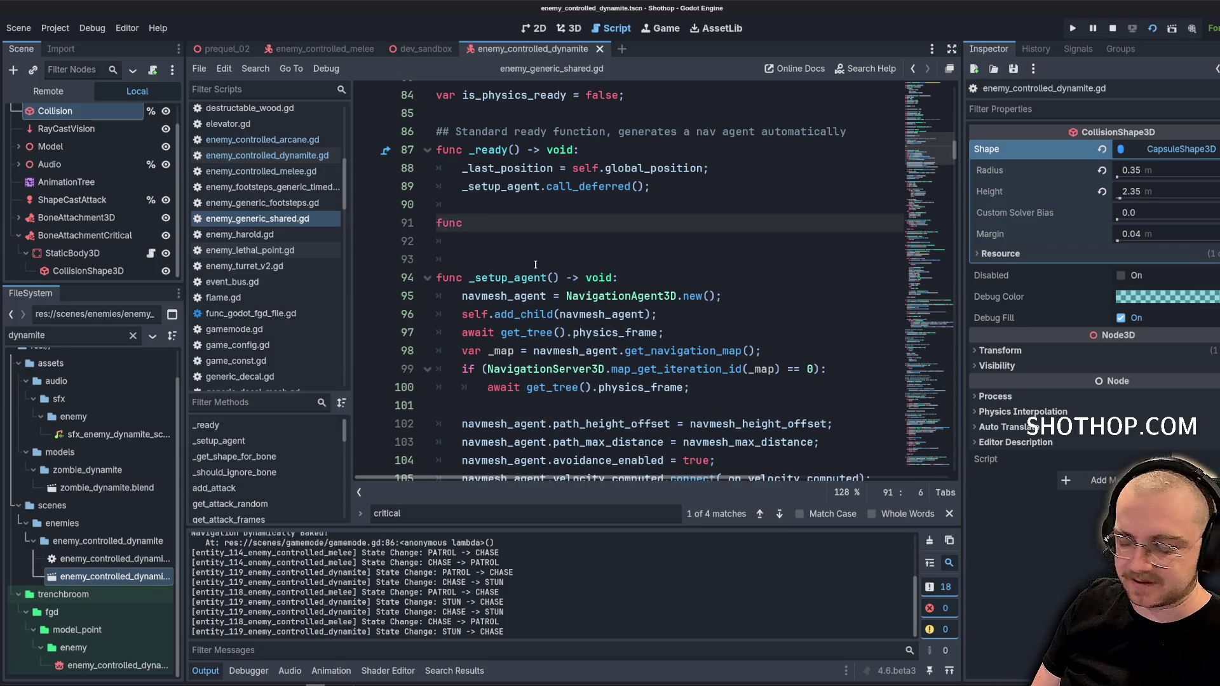
Declare the header _ignore_critical_collision(node: Node) -> void:
{"action": "type", "text": "_"}
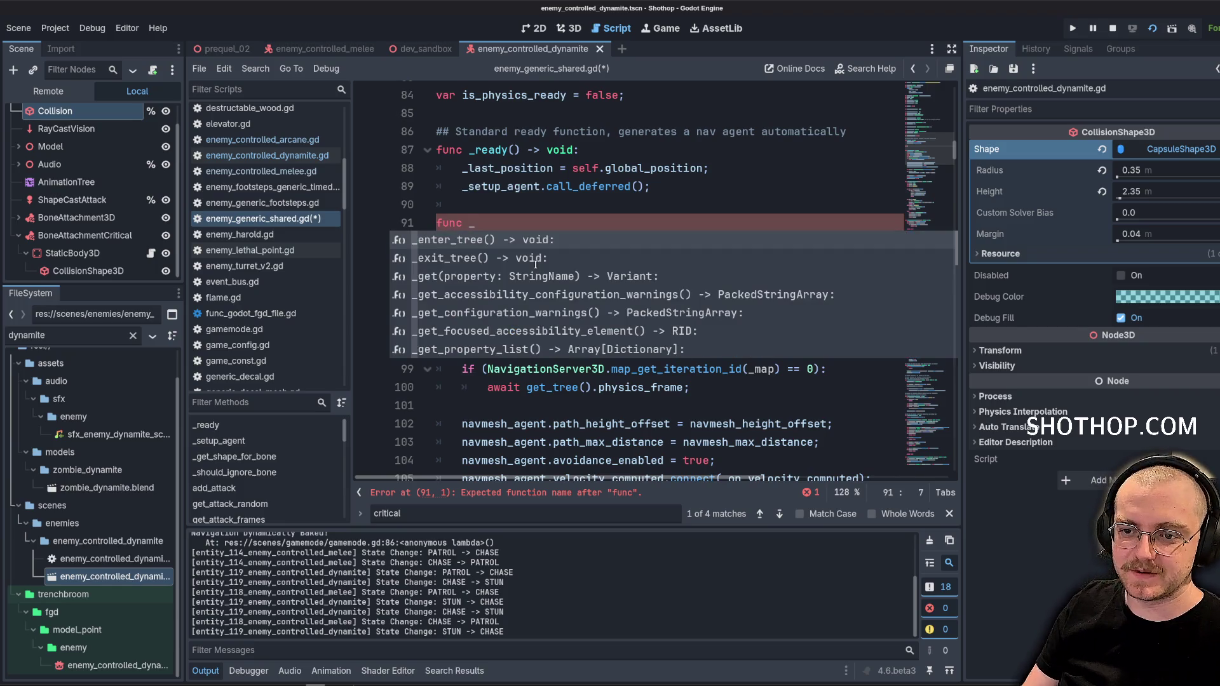
{"action": "type", "text": "ignore_crei"}
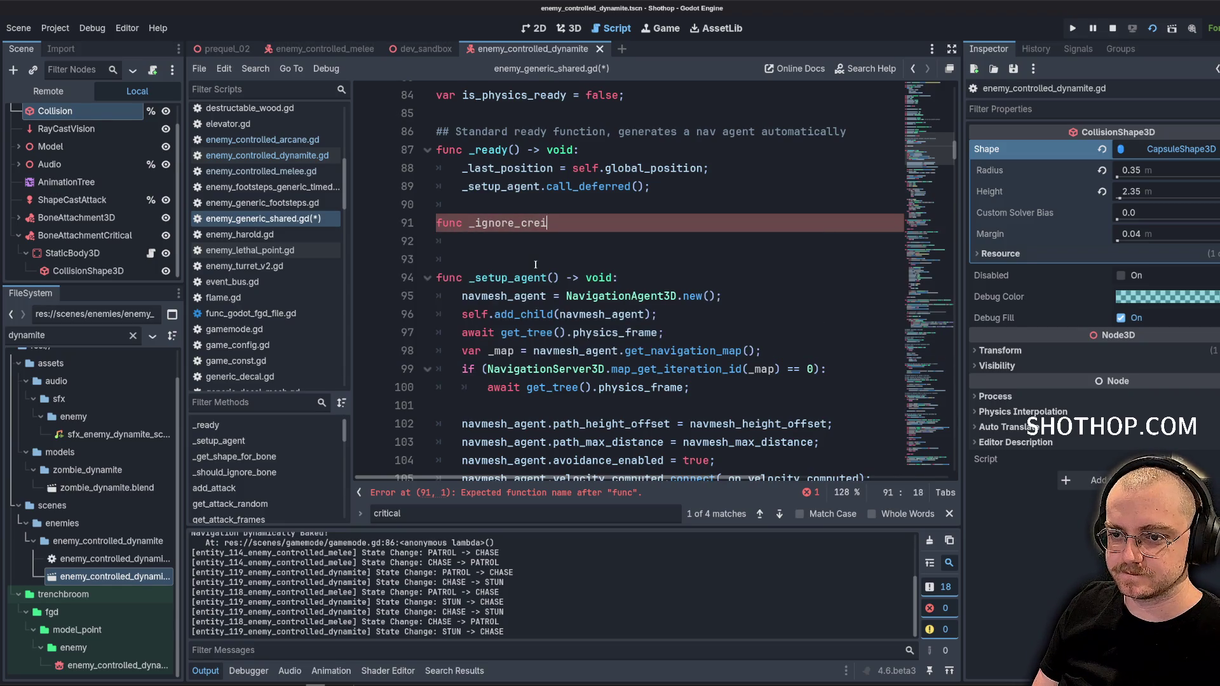
{"action": "key", "text": "BackSpace"}
{"action": "key", "text": "BackSpace"}
{"action": "type", "text": "itical_coll"}
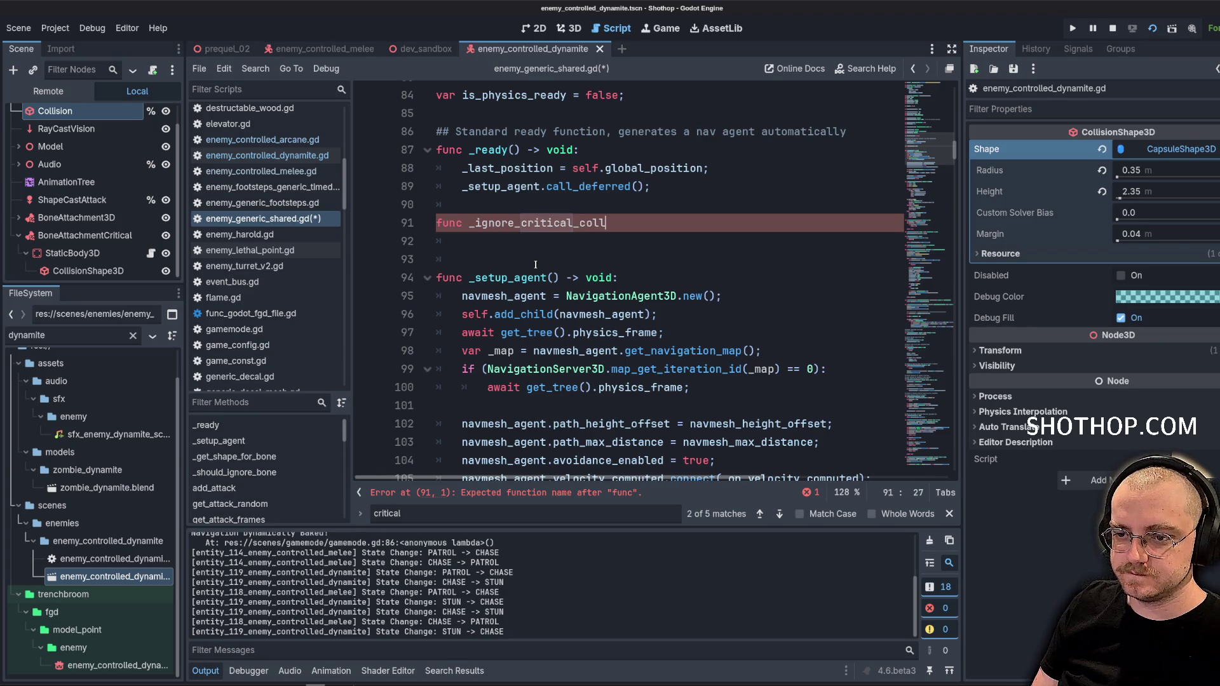
{"action": "type", "text": "ision(node: N"}
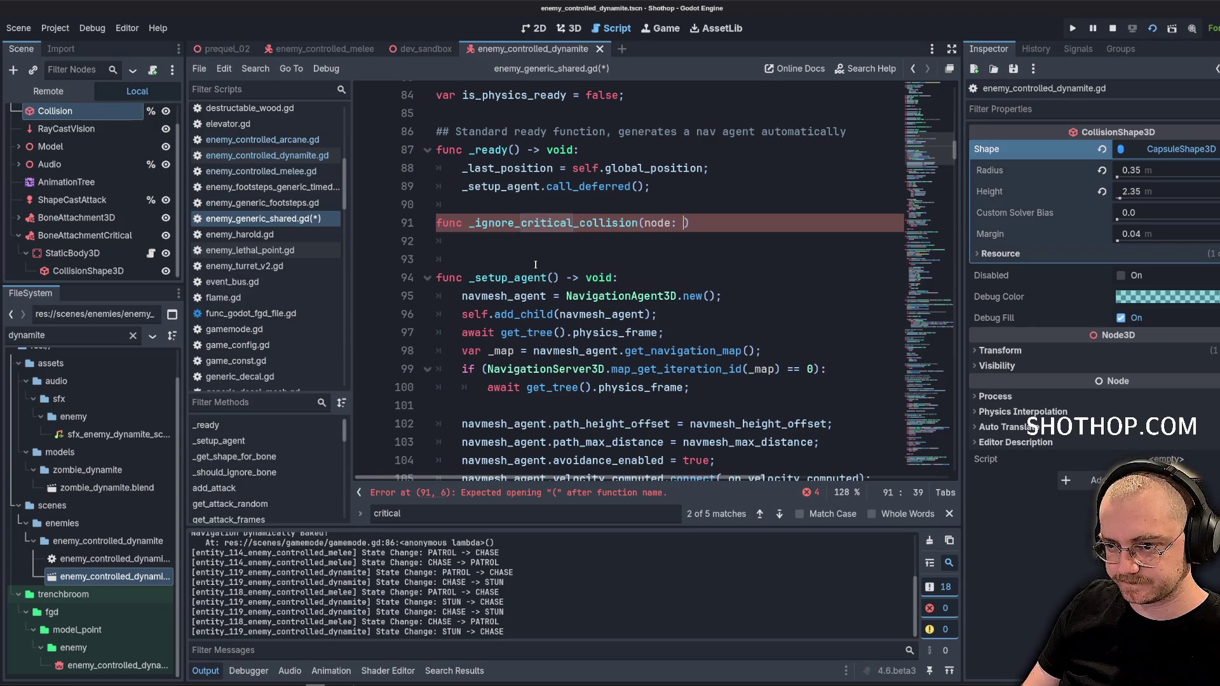
{"action": "type", "text": "ode)"}
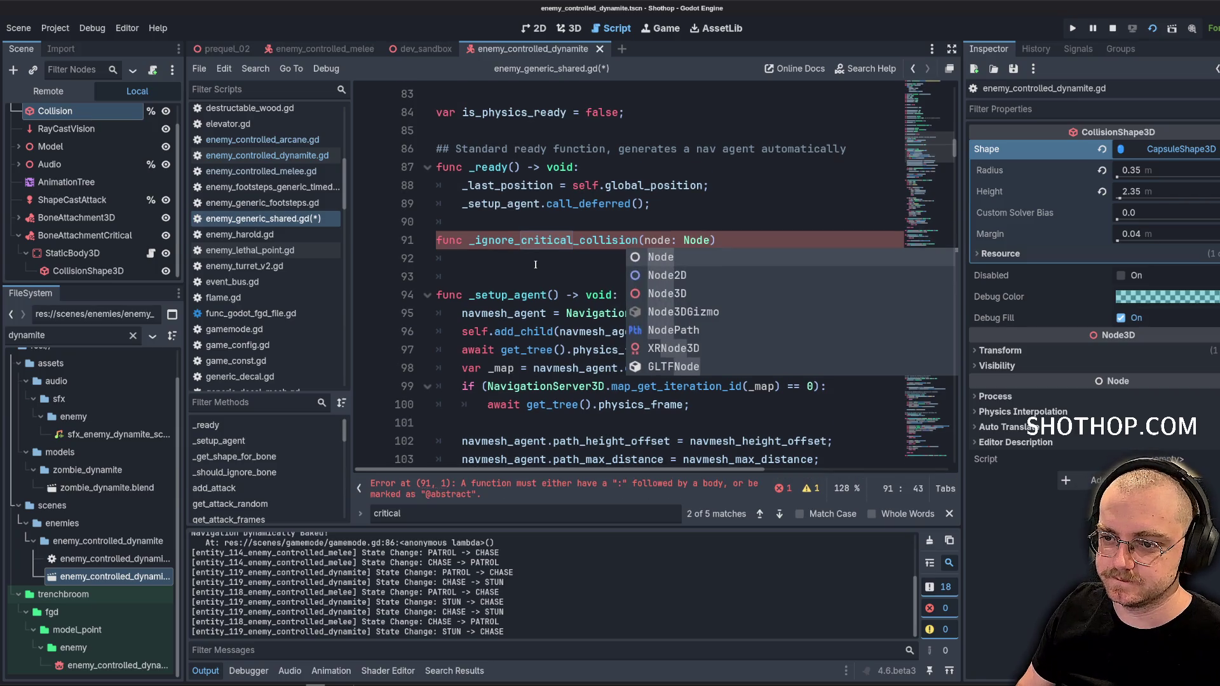
{"action": "type", "text": " -> void:"}
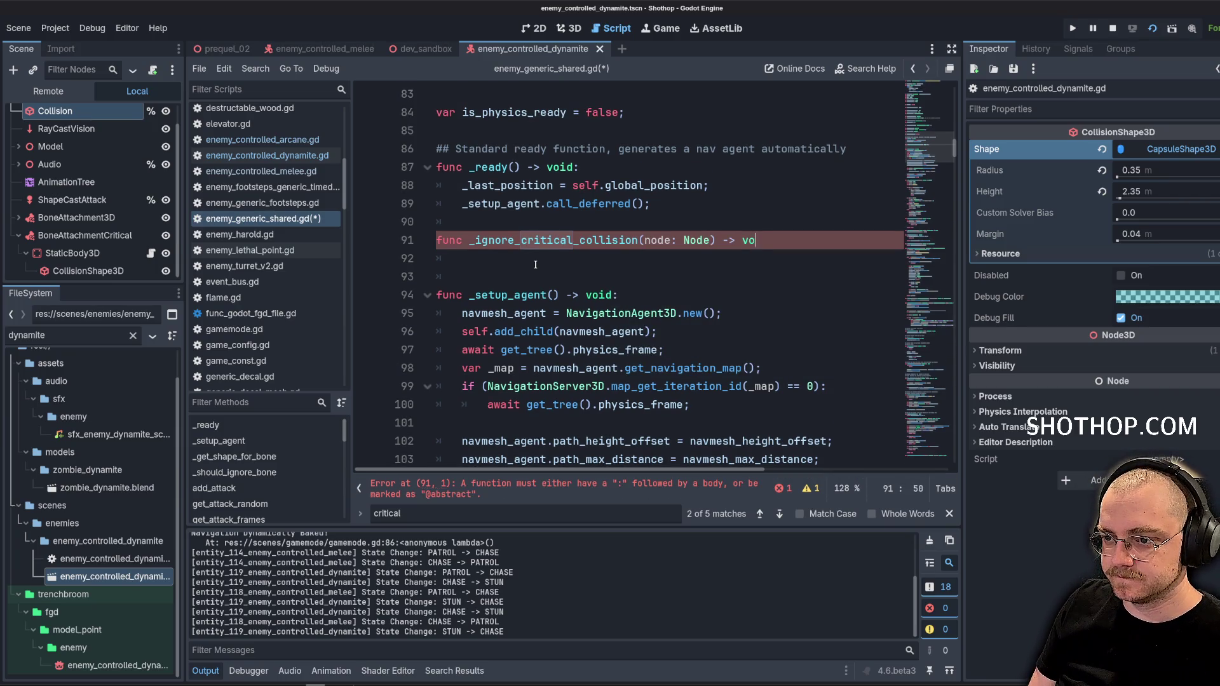
{"action": "key", "text": "Return"}
{"action": "key", "text": "Return"}
{"action": "key", "text": "Return"}
{"action": "left_click", "coordinate": [536, 264]}
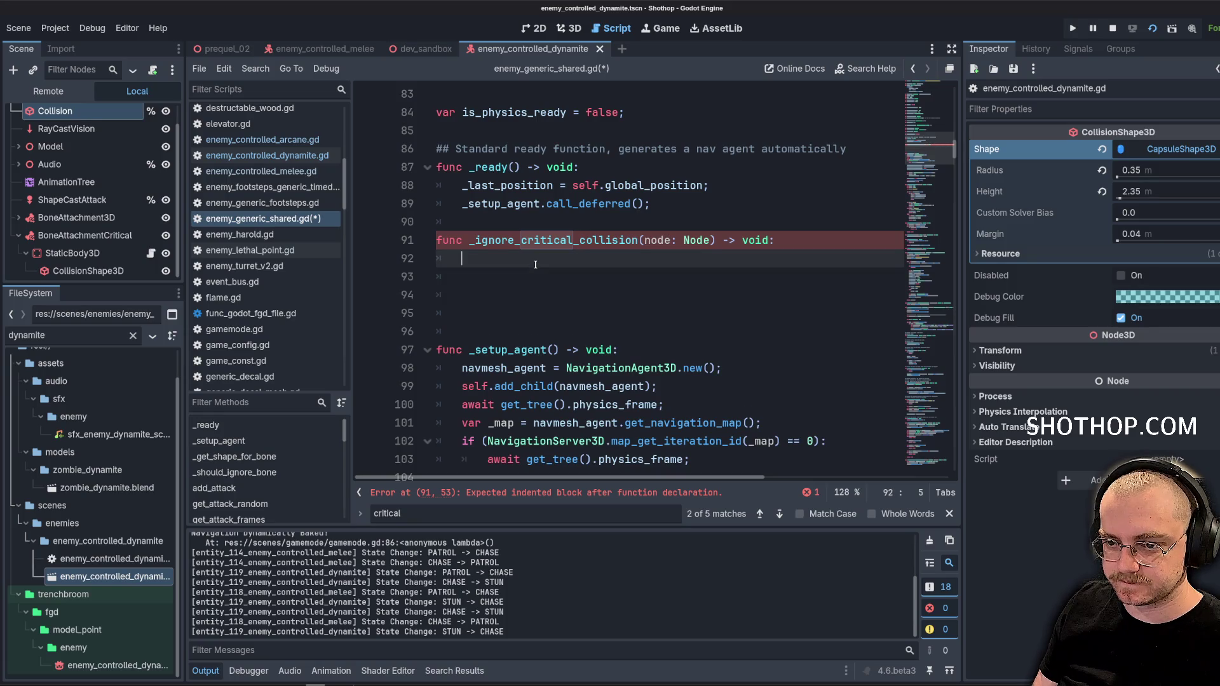
Begin an if (node is StaticBody3D) check and look up the StaticBody3D class reference
{"action": "type", "text": "iuf"}
{"action": "key", "text": "BackSpace"}
{"action": "key", "text": "BackSpace"}
{"action": "type", "text": "f (node is S"}
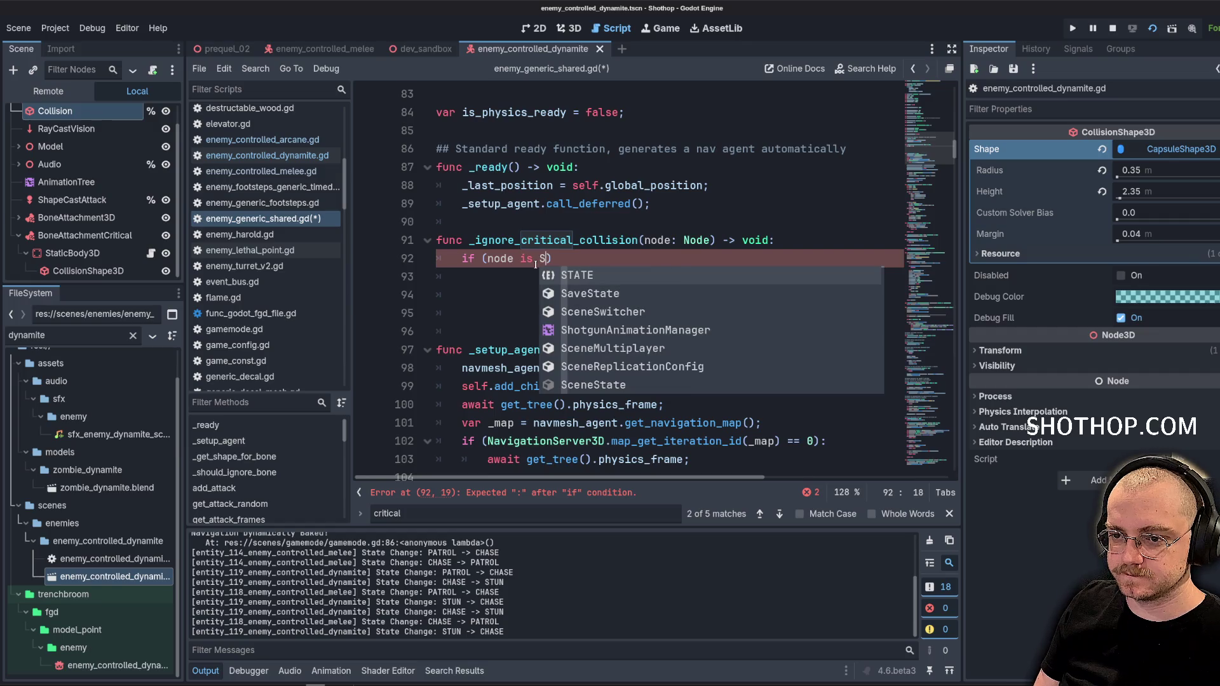
{"action": "type", "text": "taticBod"}
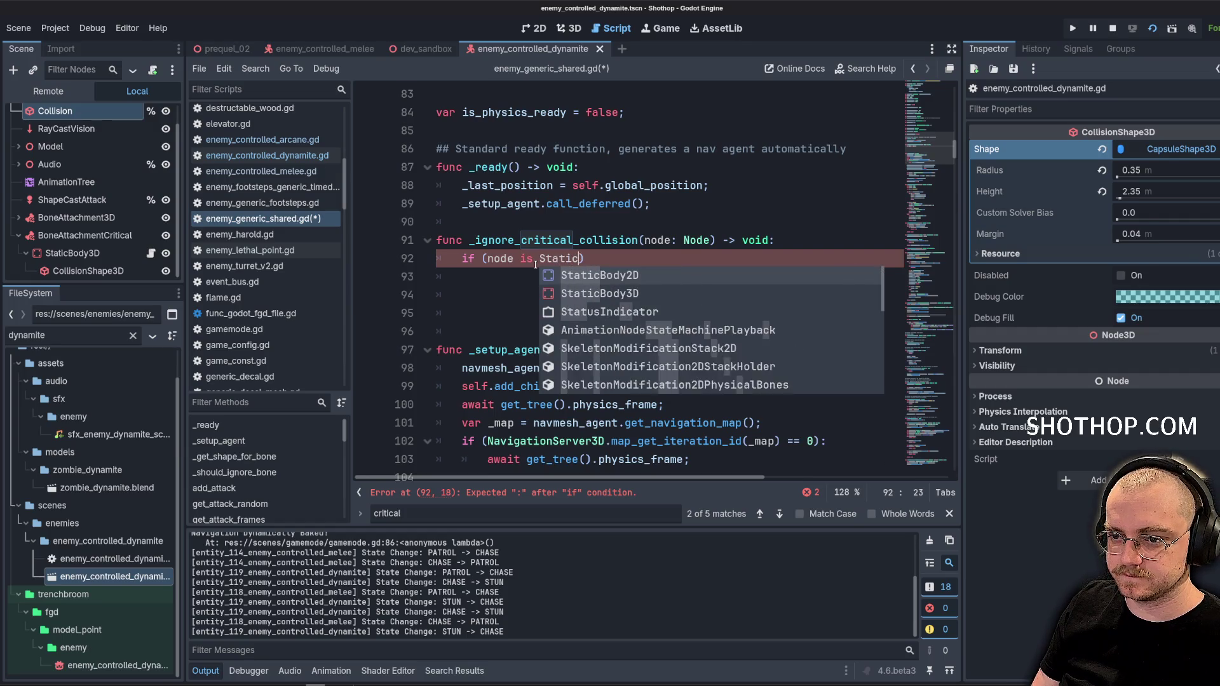
{"action": "left_click", "coordinate": [599, 293]}
{"action": "left_click", "coordinate": [571, 258], "text": "ctrl"}
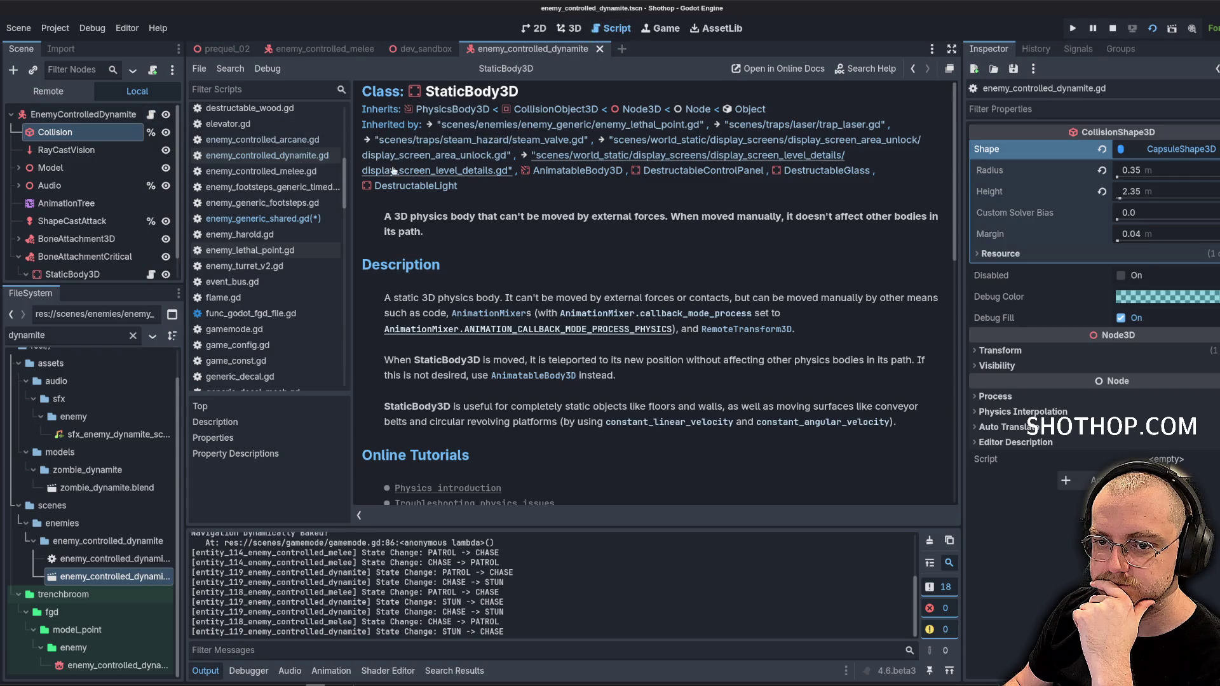
Finish the StaticBody3D if condition with a colon and start its indented body
{"action": "left_click", "coordinate": [300, 221]}
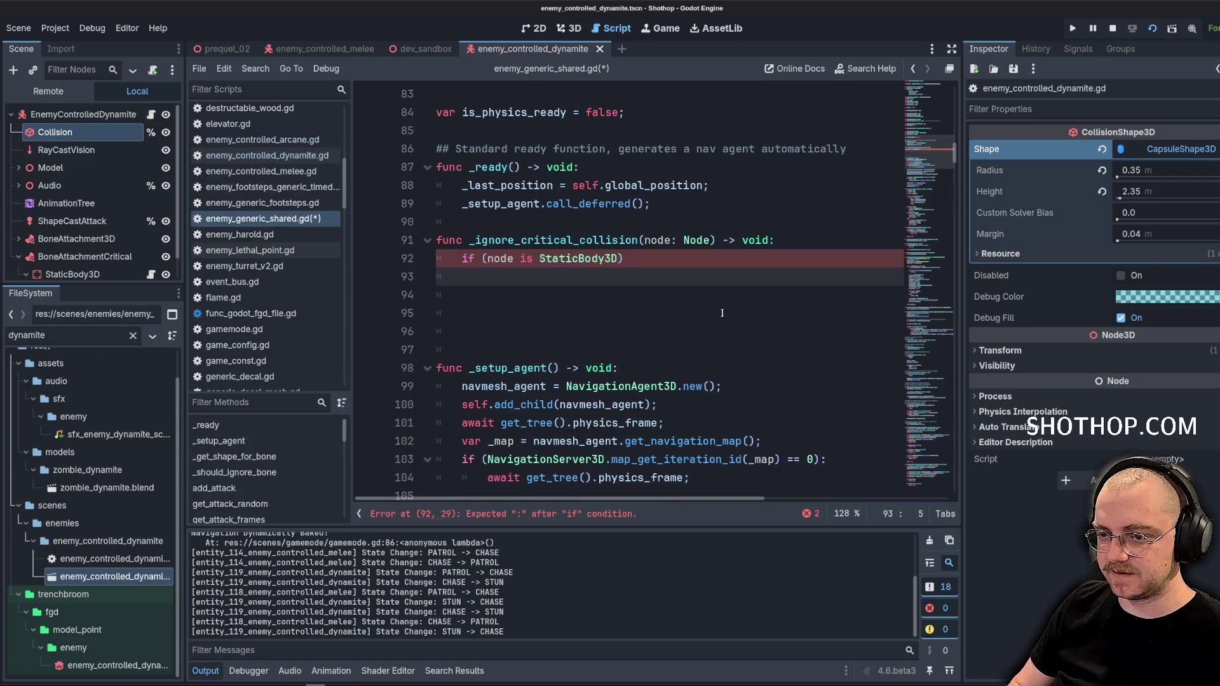
{"action": "key", "text": "Return"}
{"action": "key", "text": "BackSpace"}
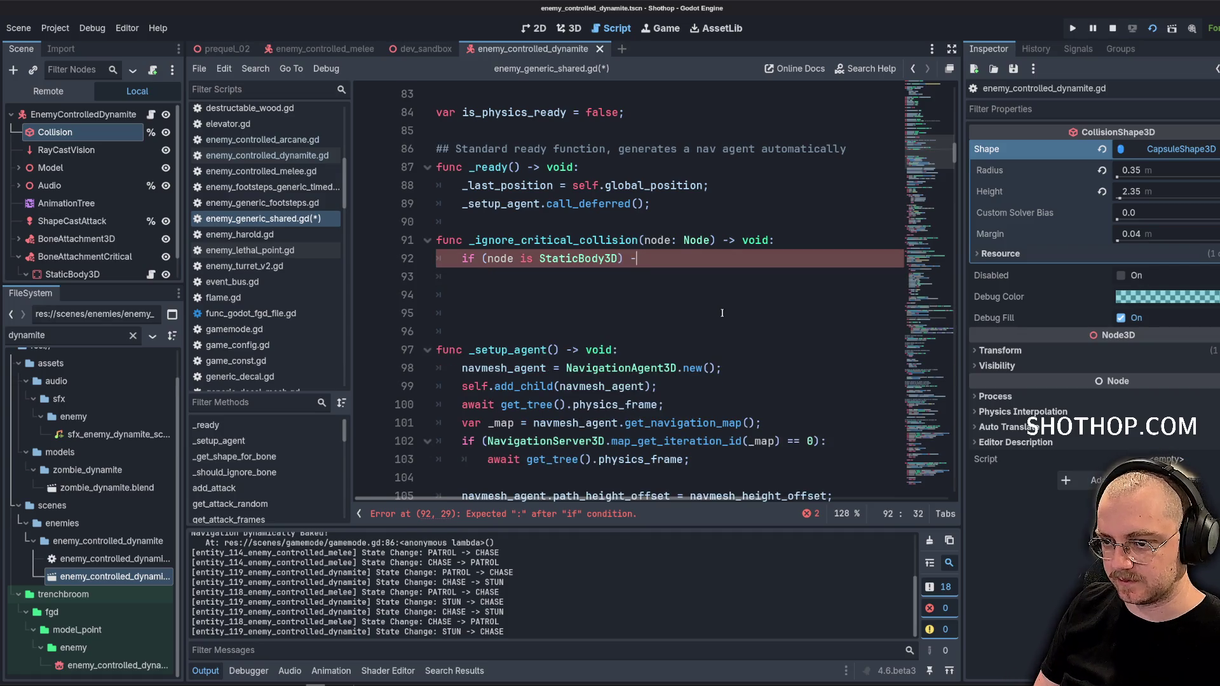
{"action": "type", "text": ":"}
{"action": "key", "text": "Return"}
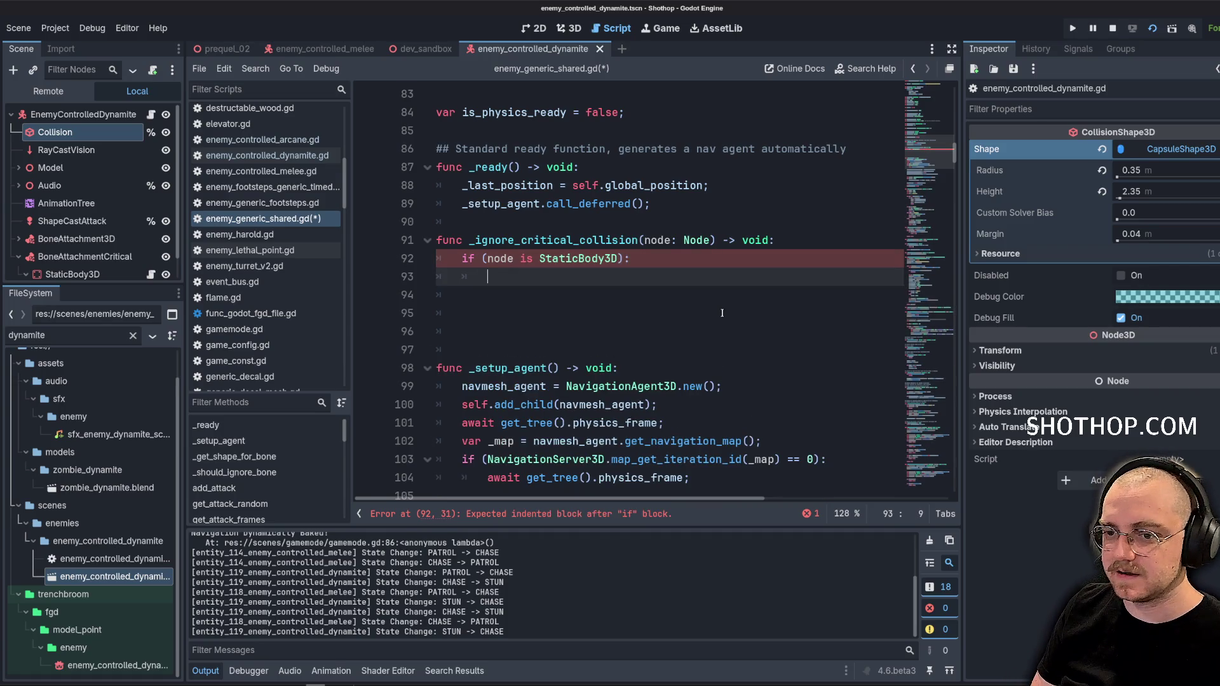
Browse self. autocomplete for 'ignore' and 'ex', then clear the unfinished line
{"action": "type", "text": "self.ignore"}
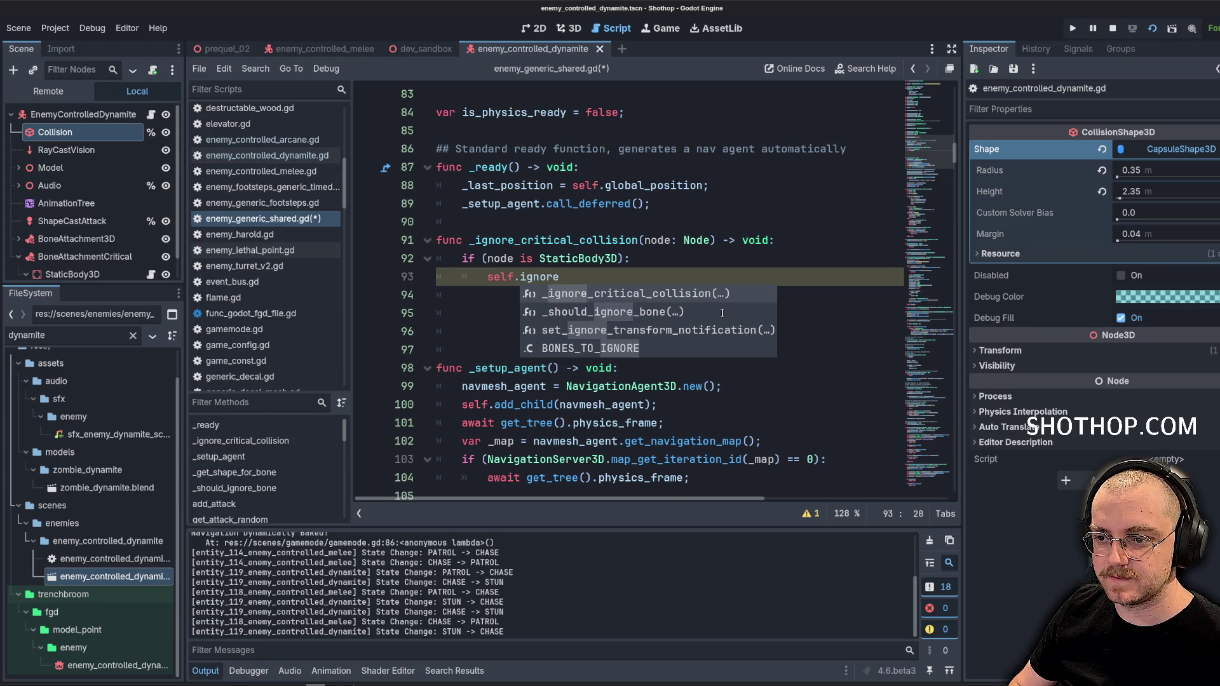
{"action": "key", "text": "Down"}
{"action": "key", "text": "Down"}
{"action": "key", "text": "BackSpace"}
{"action": "key", "text": "BackSpace"}
{"action": "key", "text": "BackSpace"}
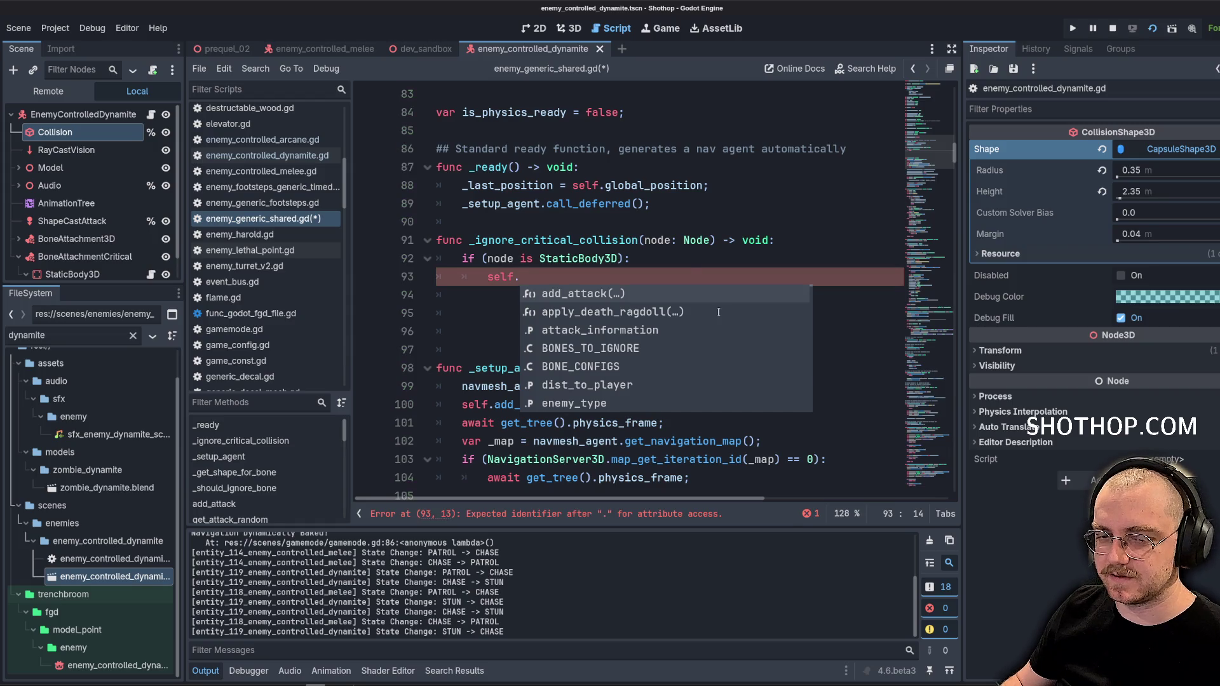
{"action": "left_click", "coordinate": [667, 240]}
{"action": "left_click", "coordinate": [603, 274]}
{"action": "type", "text": "ex"}
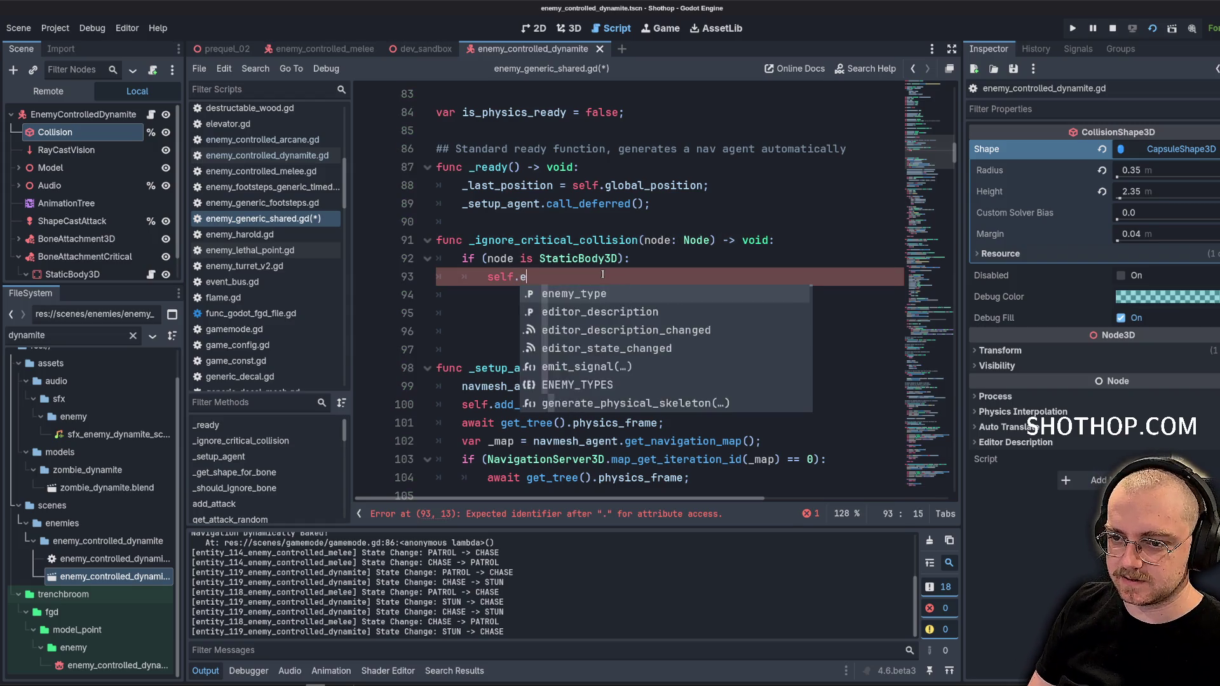
{"action": "key", "text": "BackSpace"}
{"action": "key", "text": "BackSpace"}
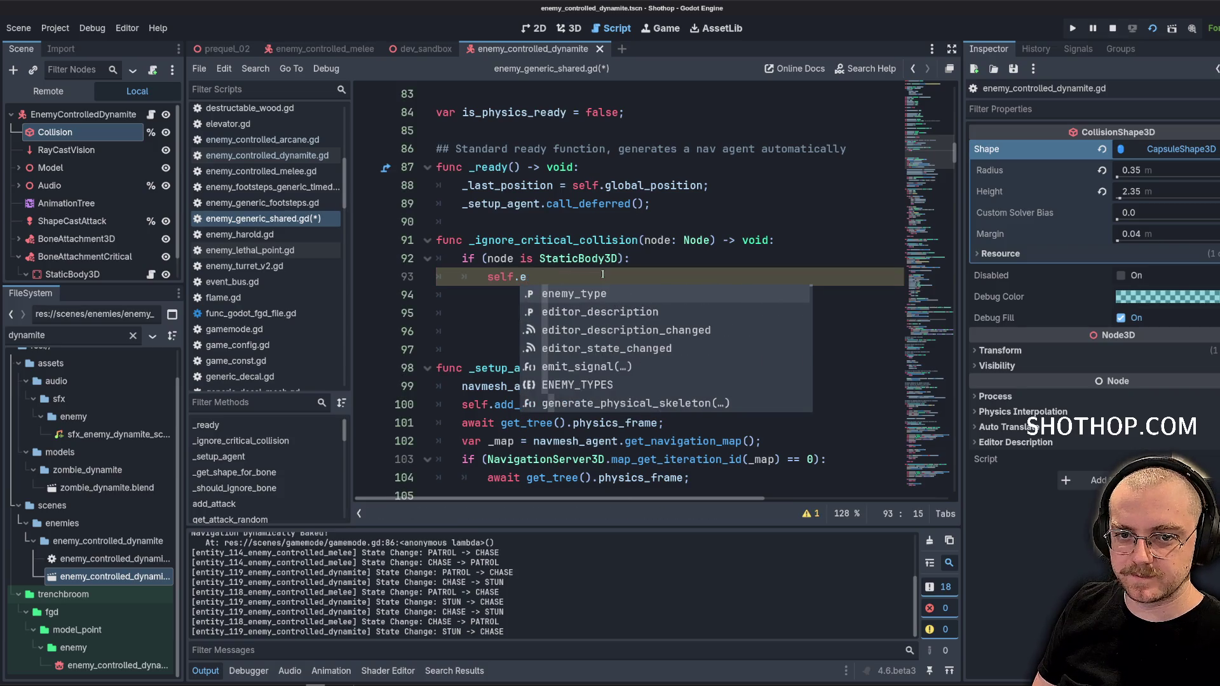
{"action": "scroll", "coordinate": [602, 254], "scroll_direction": "up", "scroll_amount": 10}
{"action": "scroll", "coordinate": [603, 219], "scroll_direction": "up", "scroll_amount": 10}
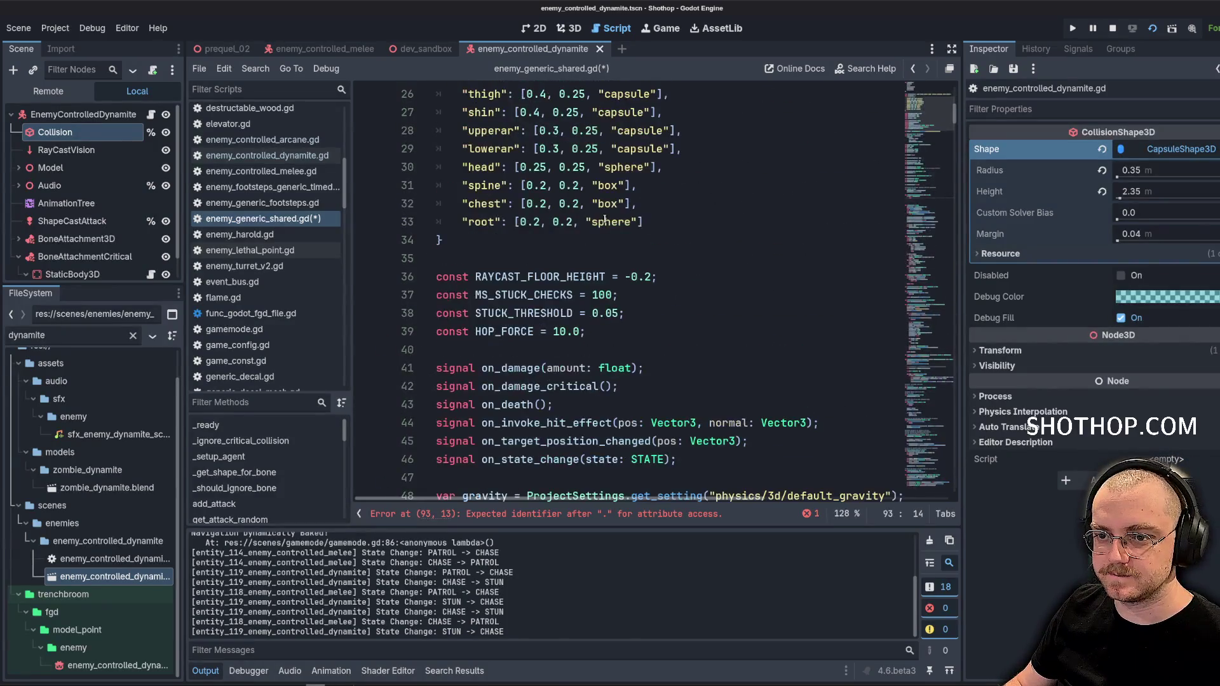
{"action": "scroll", "coordinate": [607, 228], "scroll_direction": "down", "scroll_amount": 9}
{"action": "scroll", "coordinate": [609, 231], "scroll_direction": "down", "scroll_amount": 7}
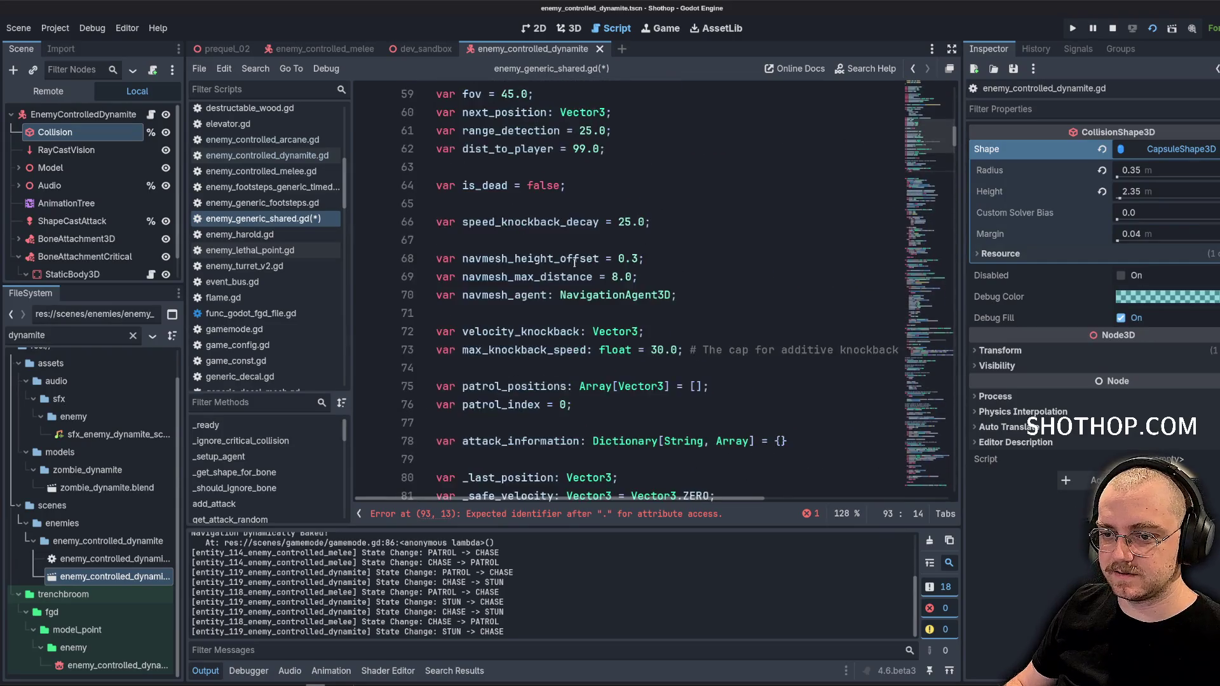
{"action": "key", "text": "BackSpace"}
{"action": "key", "text": "BackSpace"}
{"action": "key", "text": "BackSpace"}
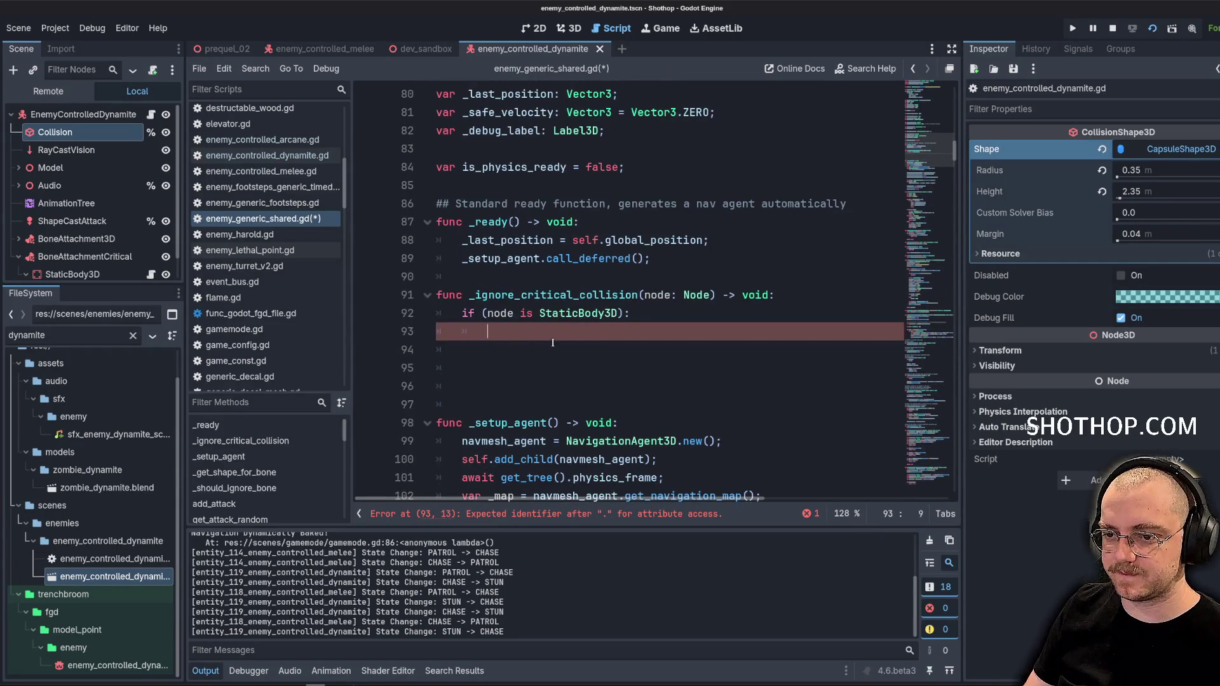
Add a pass; placeholder and search the project for 'exclude' and 'ignore'
{"action": "type", "text": "pass;"}
{"action": "key", "text": "ctrl+shift+f"}
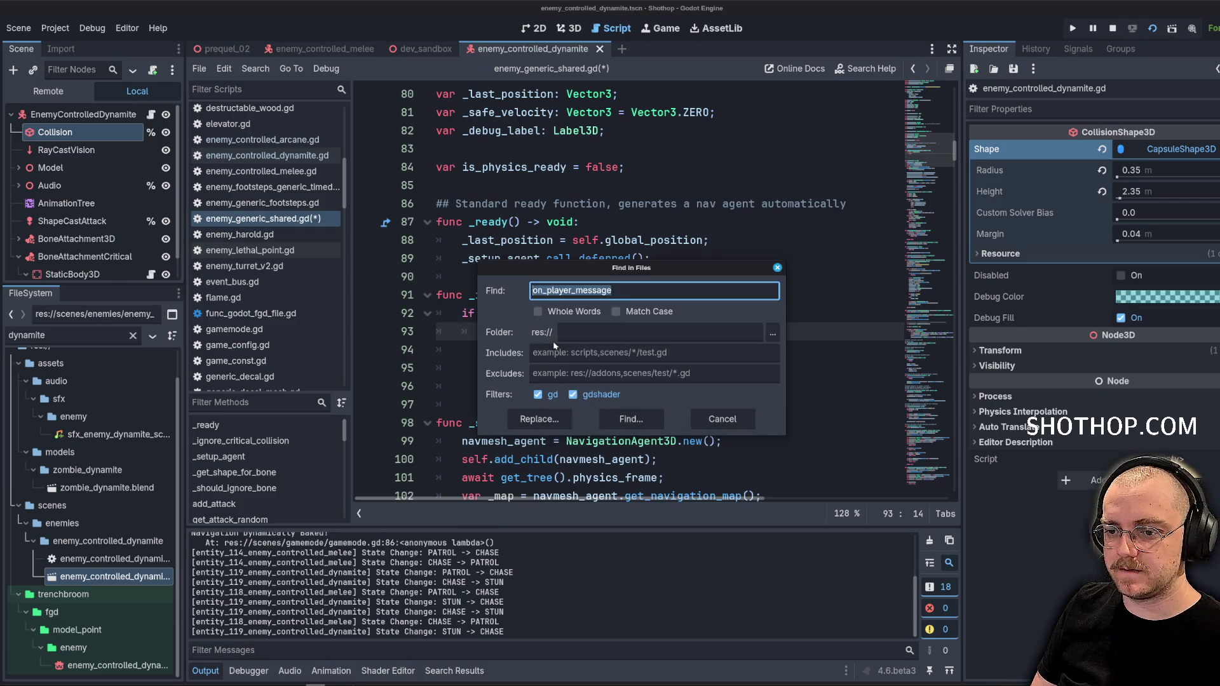
{"action": "type", "text": "exclude"}
{"action": "key", "text": "Return"}
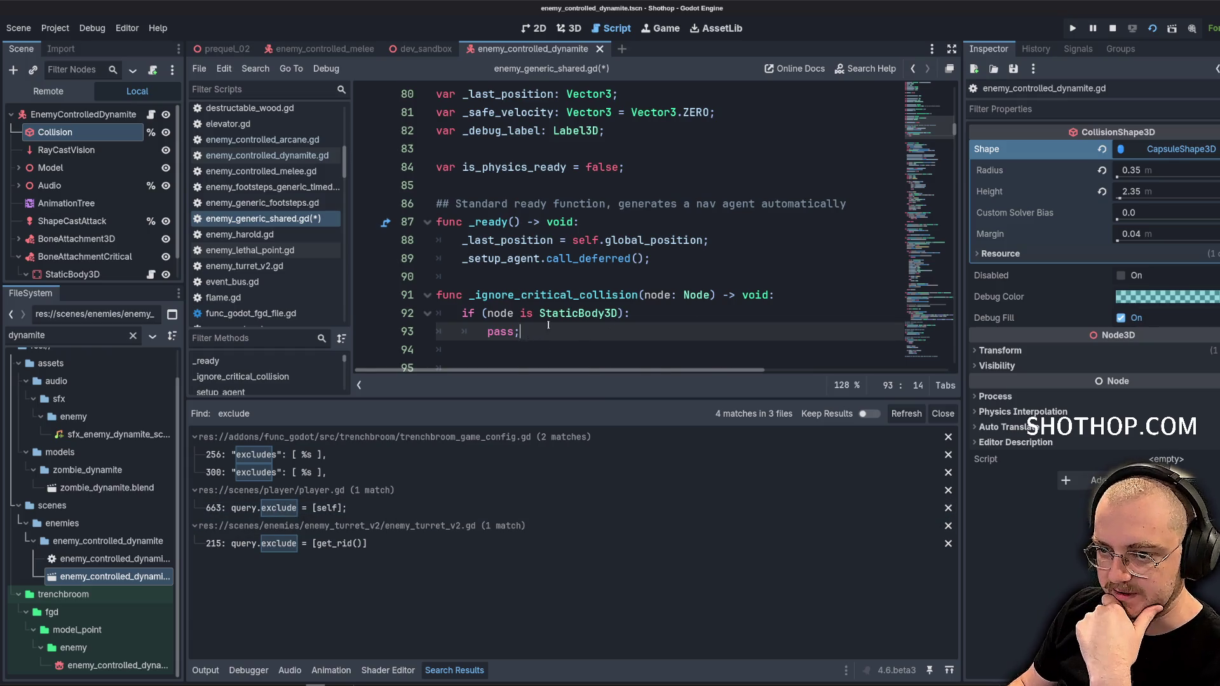
{"action": "scroll", "coordinate": [620, 271], "scroll_direction": "down", "scroll_amount": 2}
{"action": "key", "text": "ctrl+shift+f"}
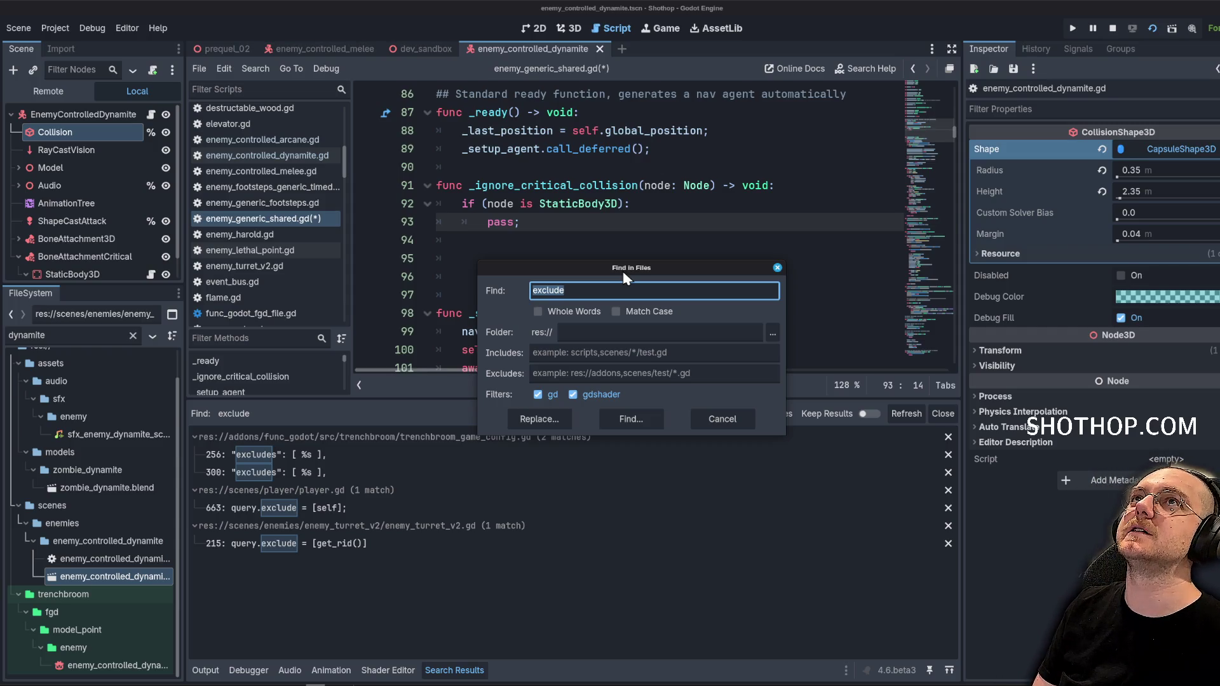
{"action": "type", "text": "ignore"}
{"action": "key", "text": "Return"}
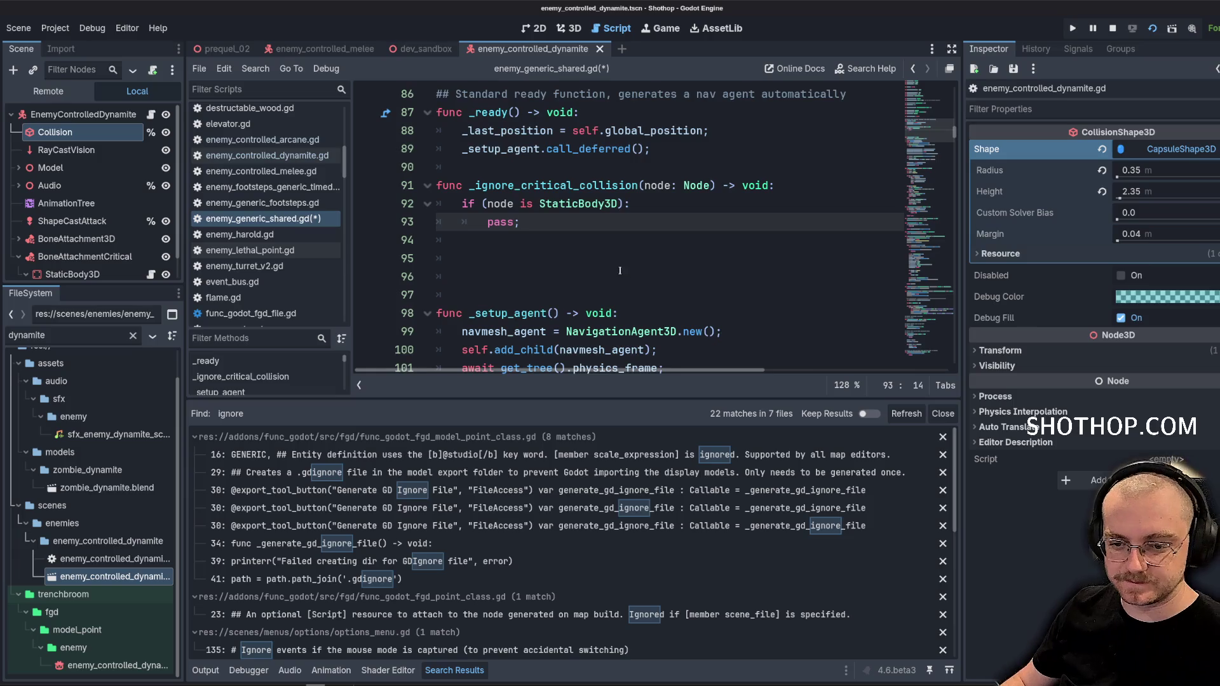
{"action": "scroll", "coordinate": [571, 544], "scroll_direction": "down", "scroll_amount": 5}
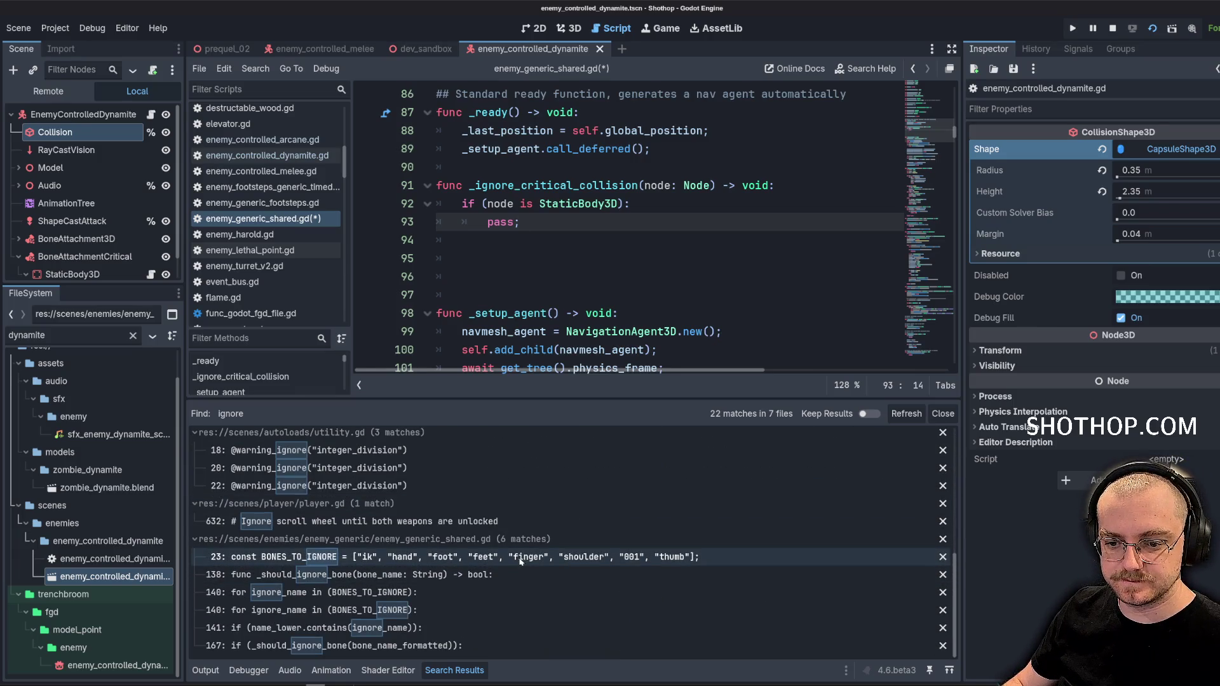
{"action": "scroll", "coordinate": [495, 577], "scroll_direction": "up", "scroll_amount": 8}
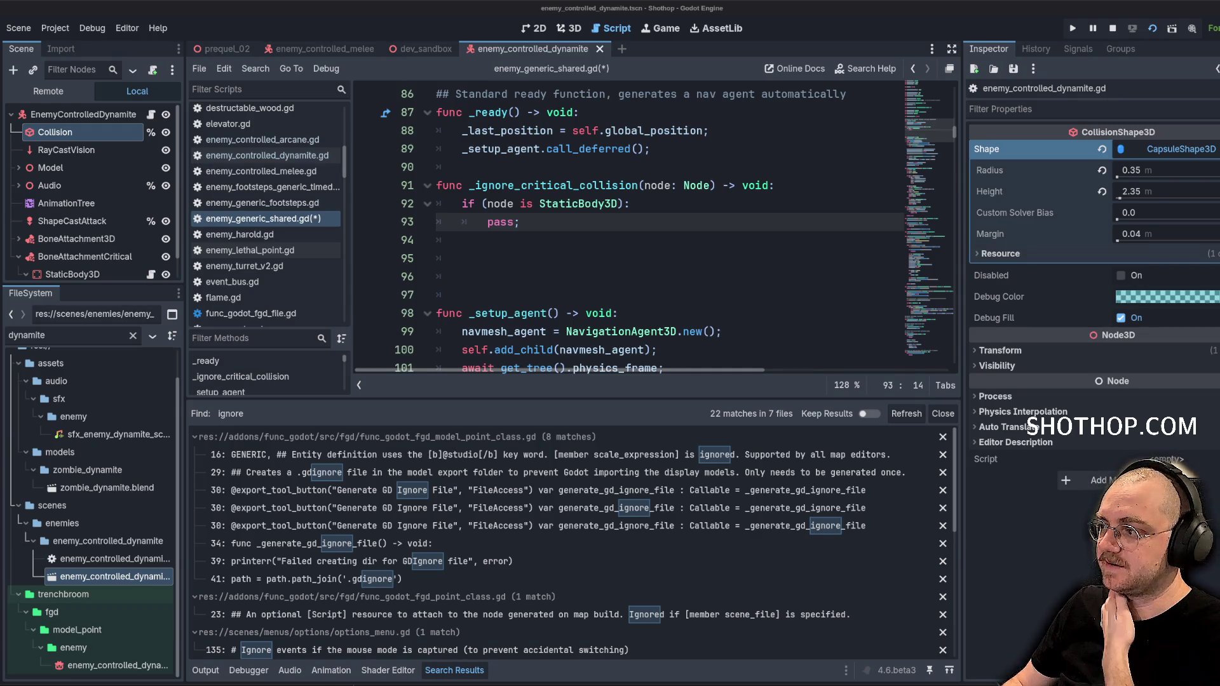
Call add_collision_exception_with on the node inside the StaticBody3D check
{"action": "left_click", "coordinate": [576, 217]}
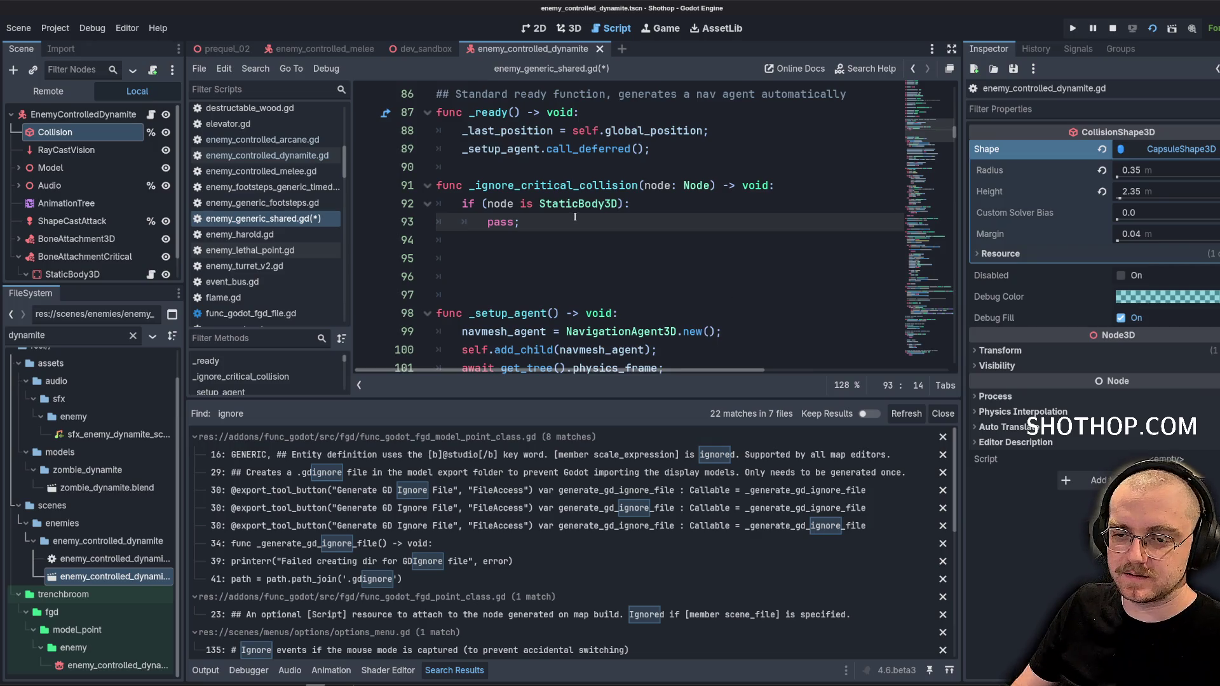
{"action": "type", "text": "self.add_col"}
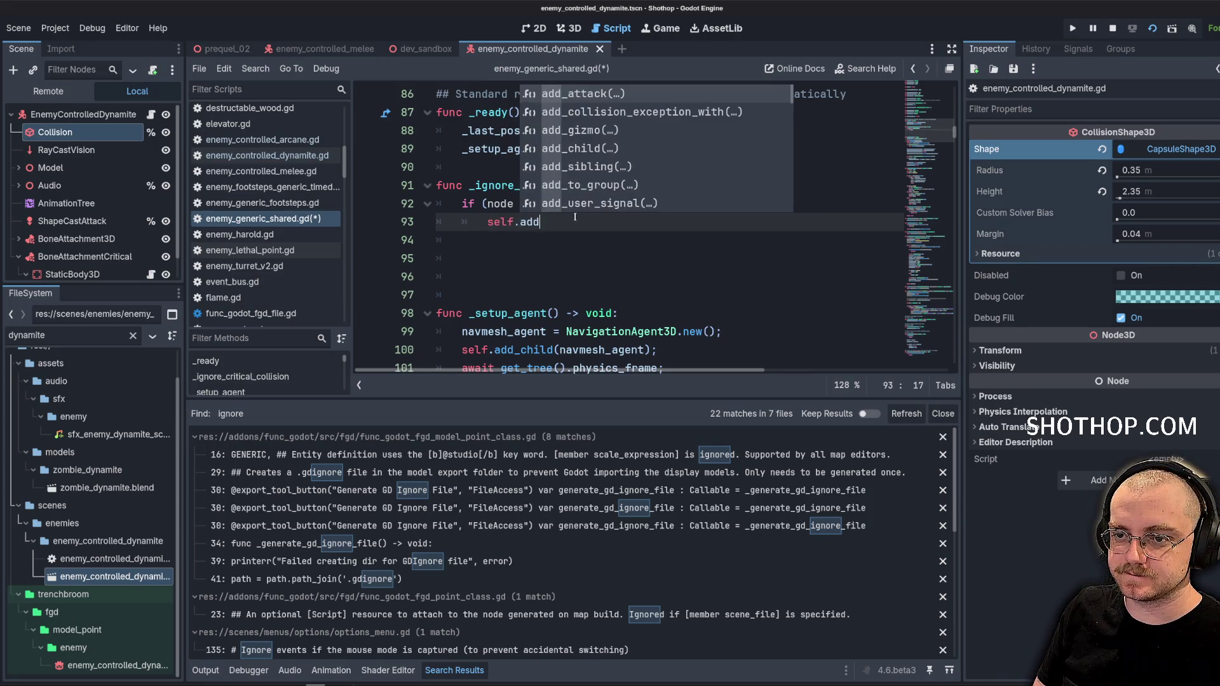
{"action": "key", "text": "Return"}
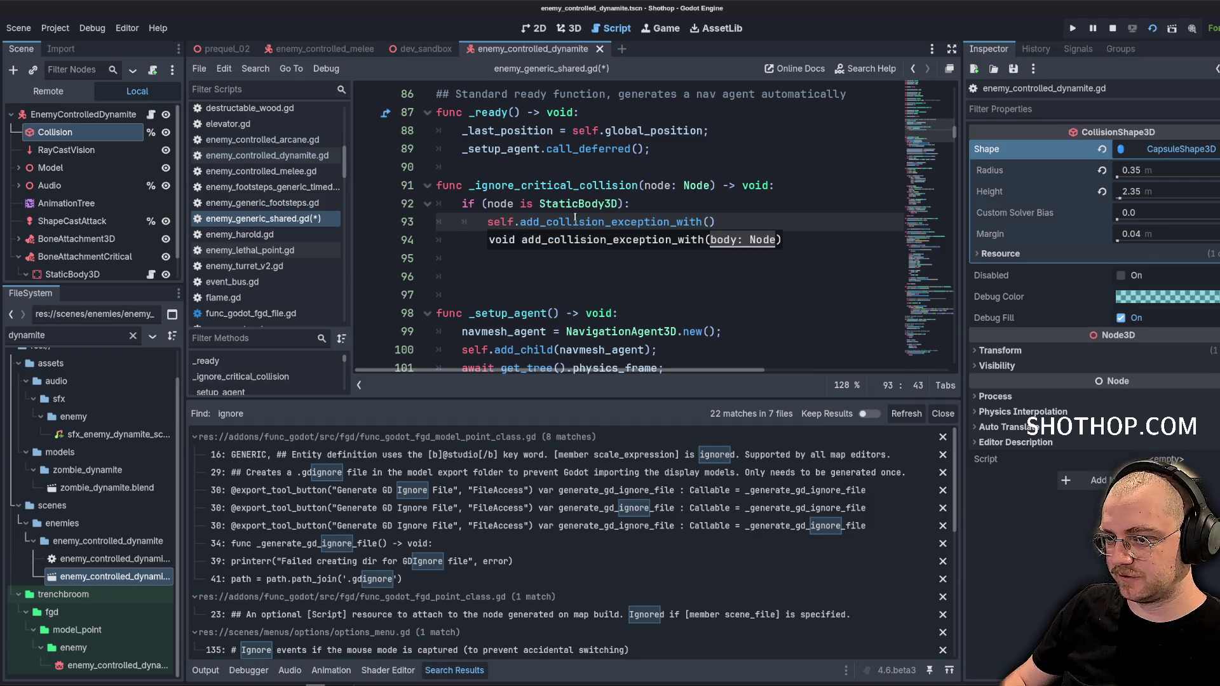
{"action": "left_click", "coordinate": [712, 228]}
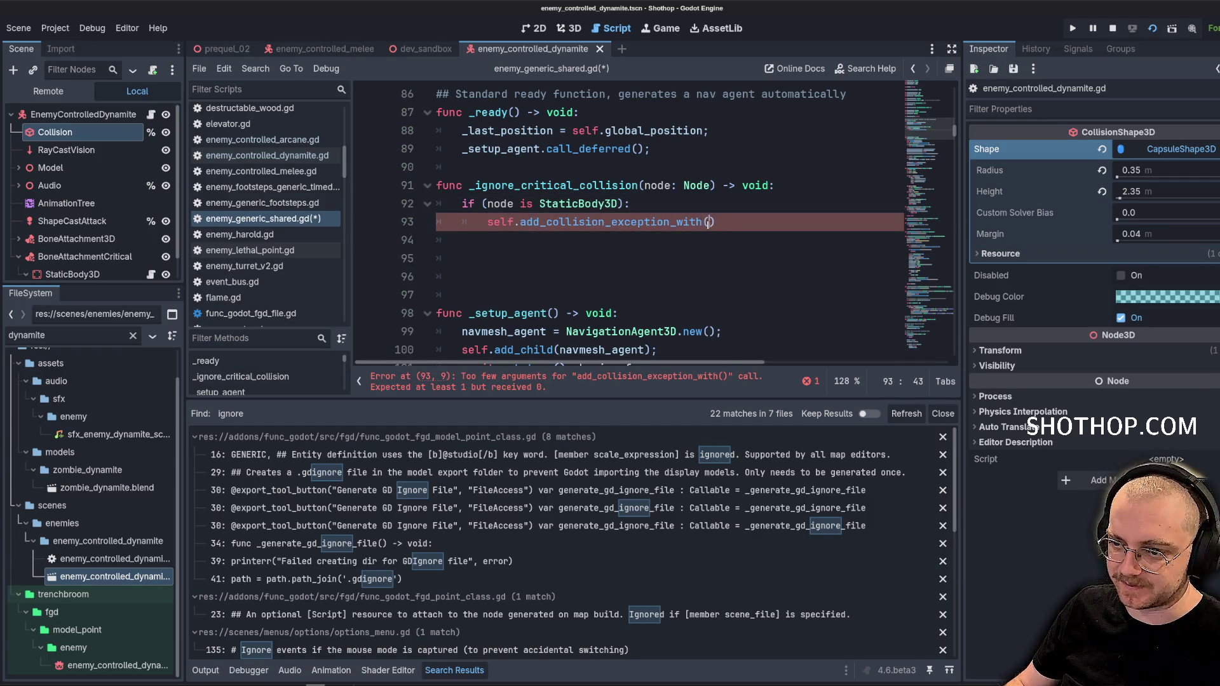
{"action": "type", "text": "node;"}
{"action": "key", "text": "Return"}
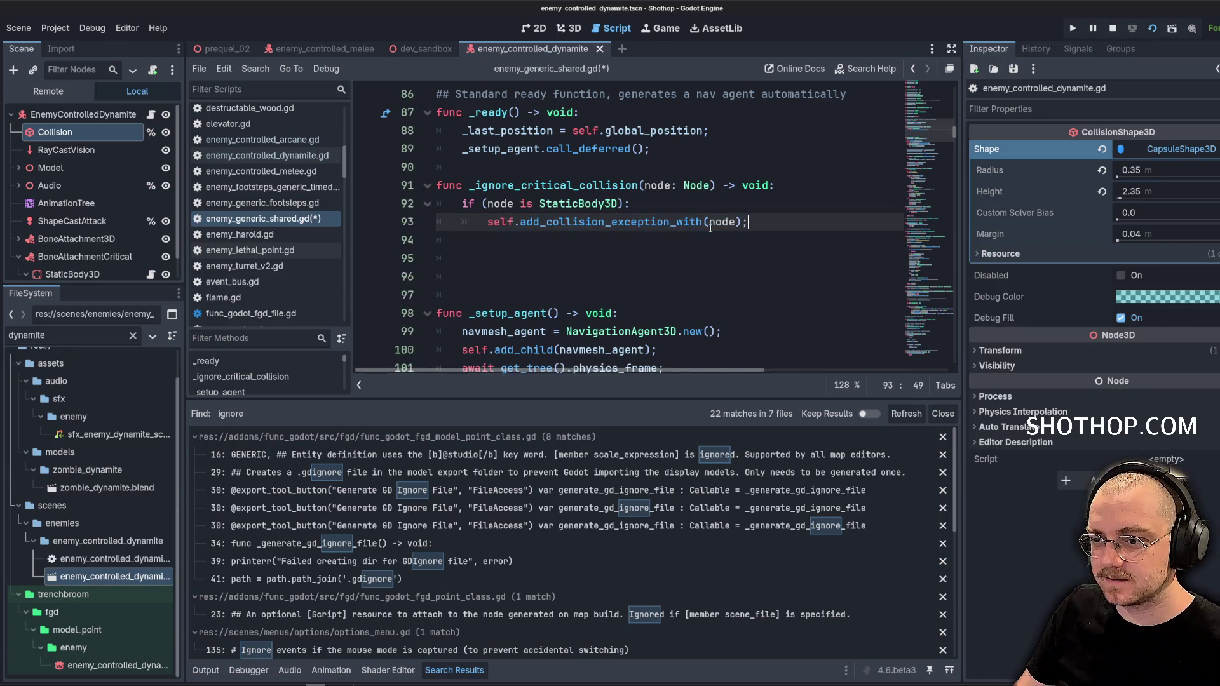
{"action": "key", "text": "Return"}
{"action": "key", "text": "BackSpace"}
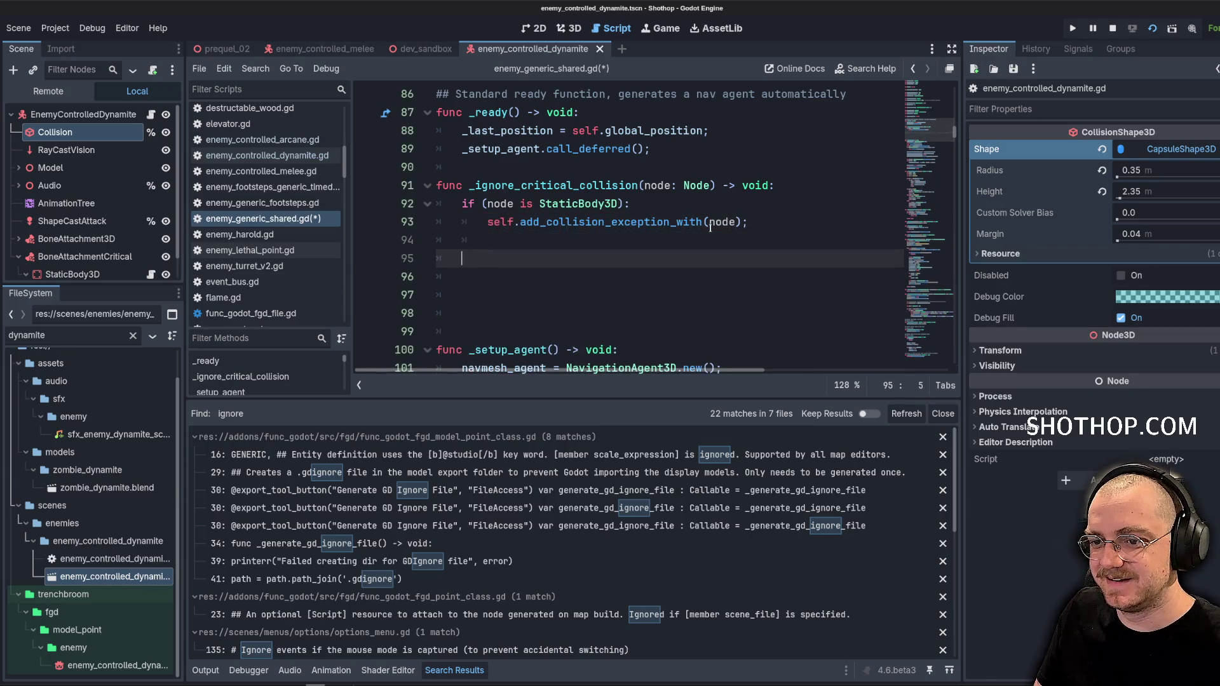
Recurse with a for loop over self.get_children() calling _ignore_critical_collision(child)
{"action": "type", "text": "forchild in "}
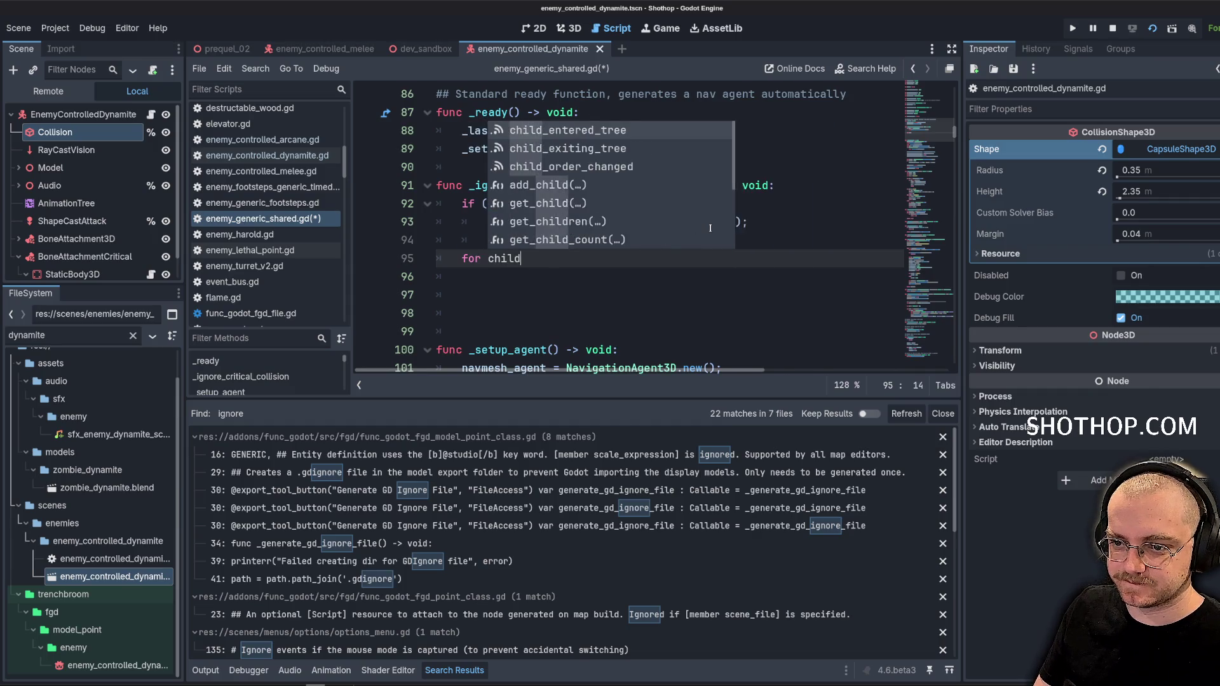
{"action": "type", "text": "self.get_chi"}
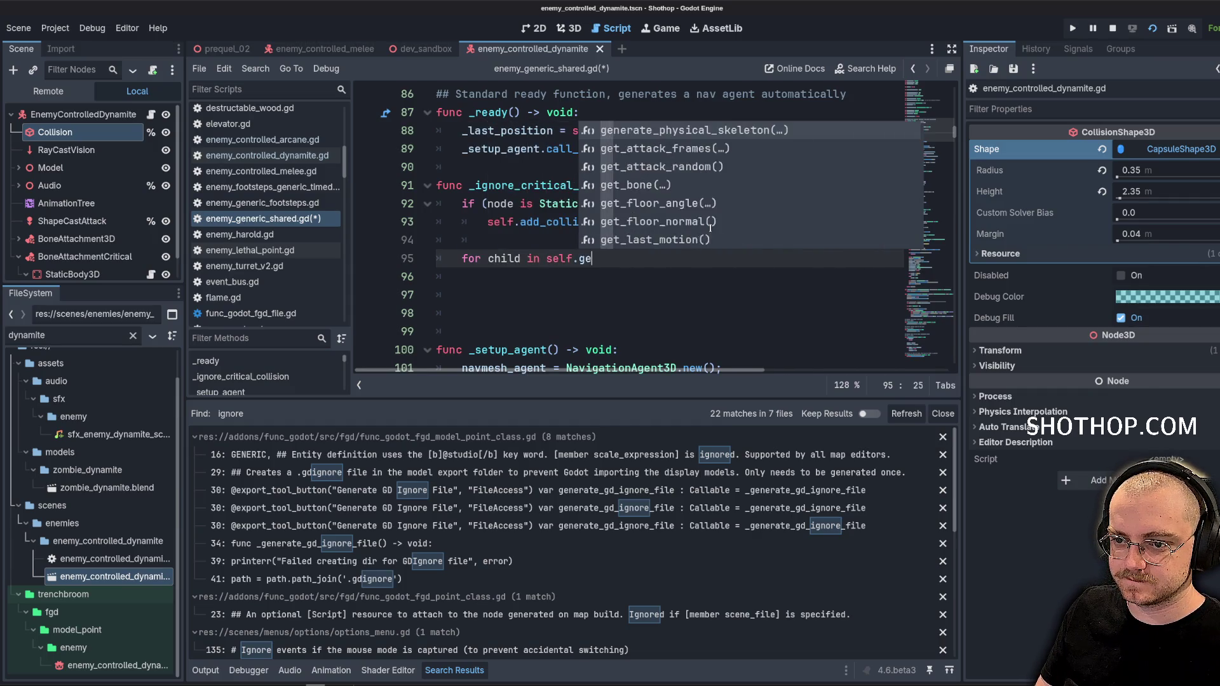
{"action": "key", "text": "Down"}
{"action": "key", "text": "Return"}
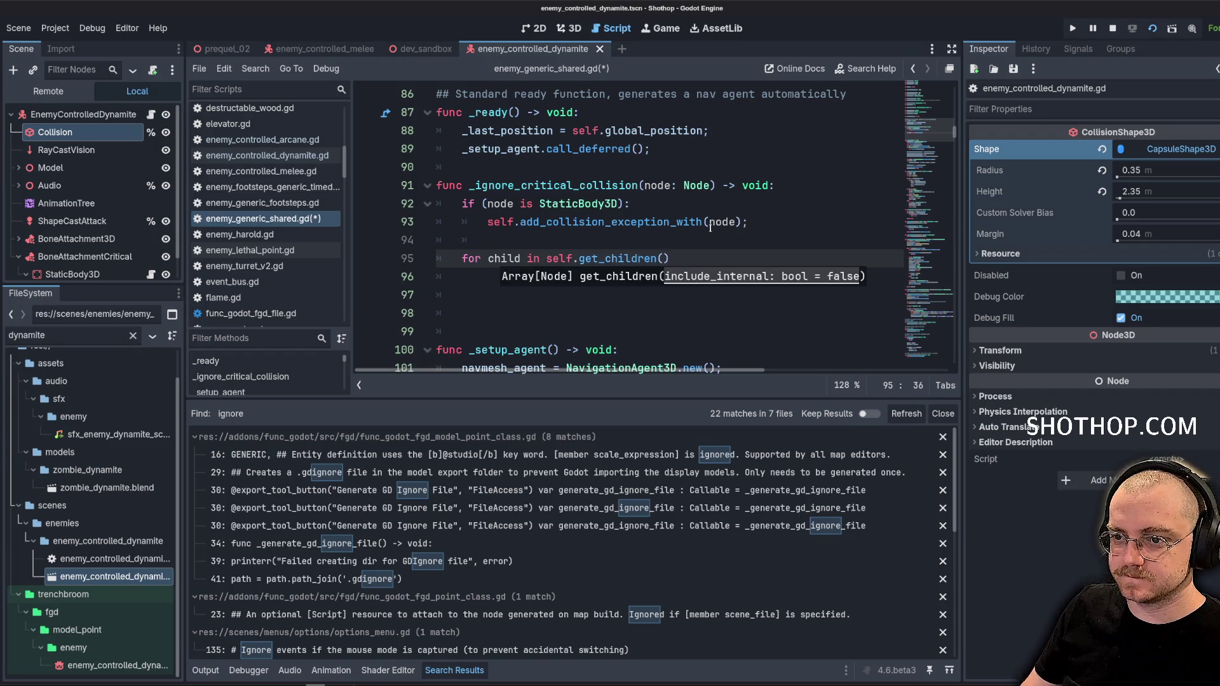
{"action": "key", "text": "Return"}
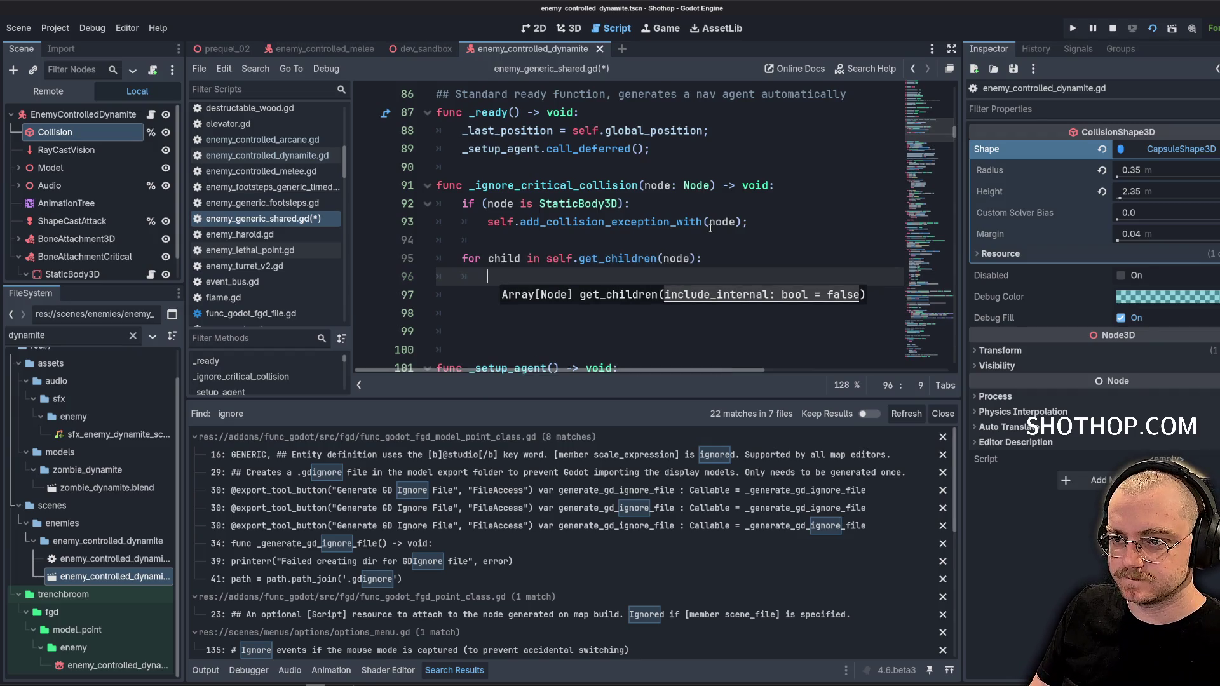
{"action": "type", "text": "_ignore_critical_collision"}
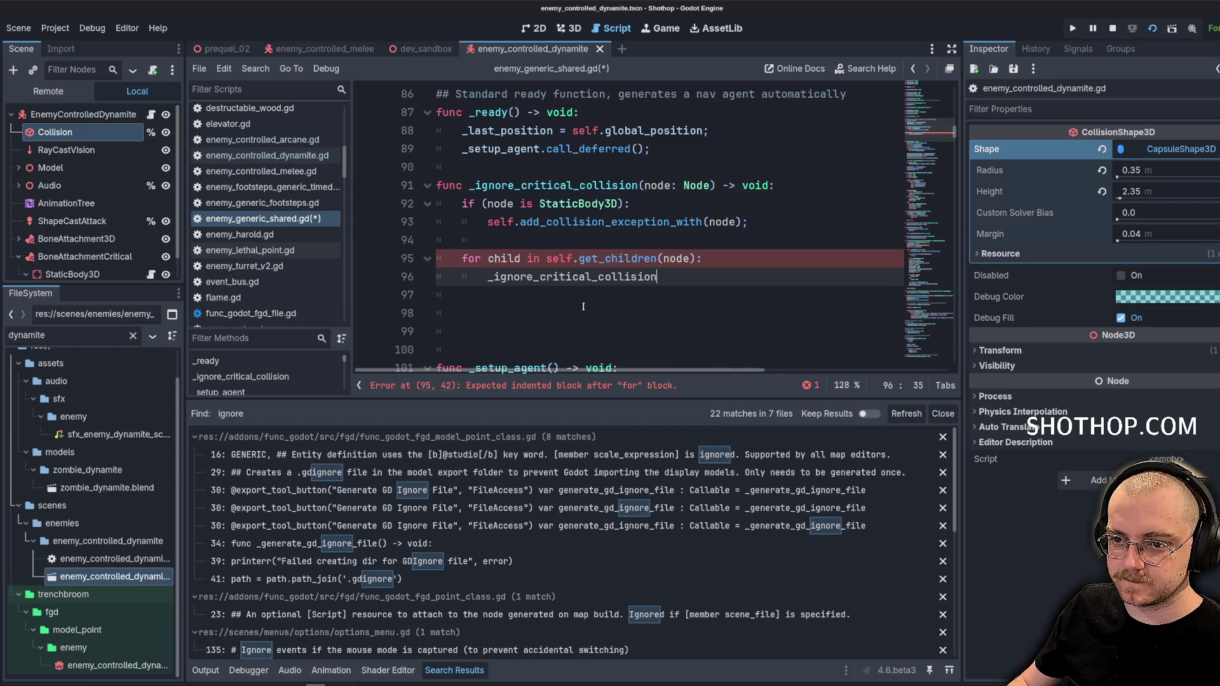
{"action": "type", "text": "(child);"}
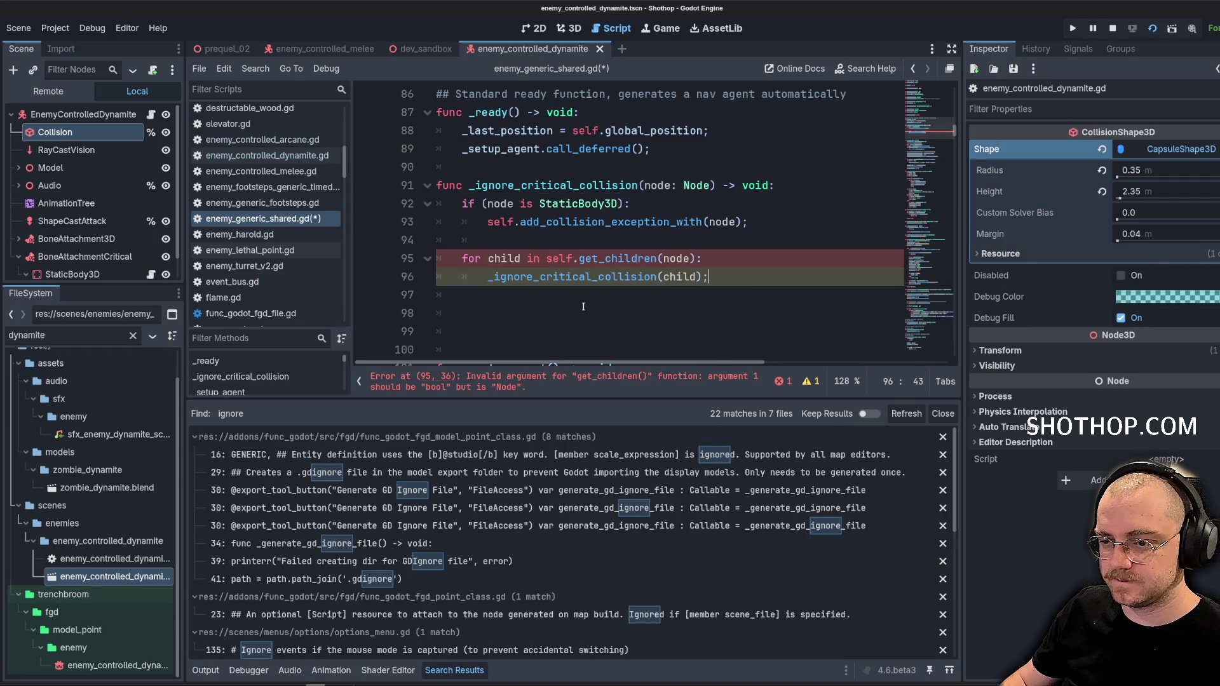
{"action": "left_click", "coordinate": [651, 305]}
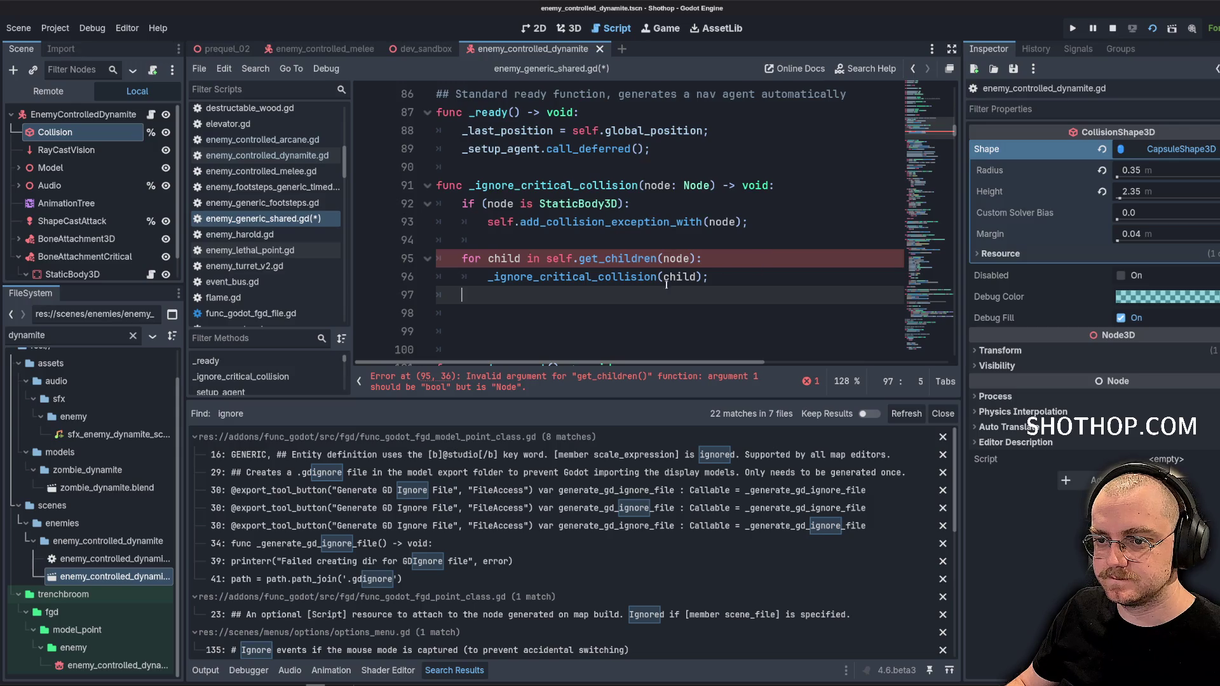
{"action": "key", "text": "Home"}
{"action": "key", "text": "shift+Down"}
{"action": "key", "text": "shift+Down"}
{"action": "key", "text": "Delete"}
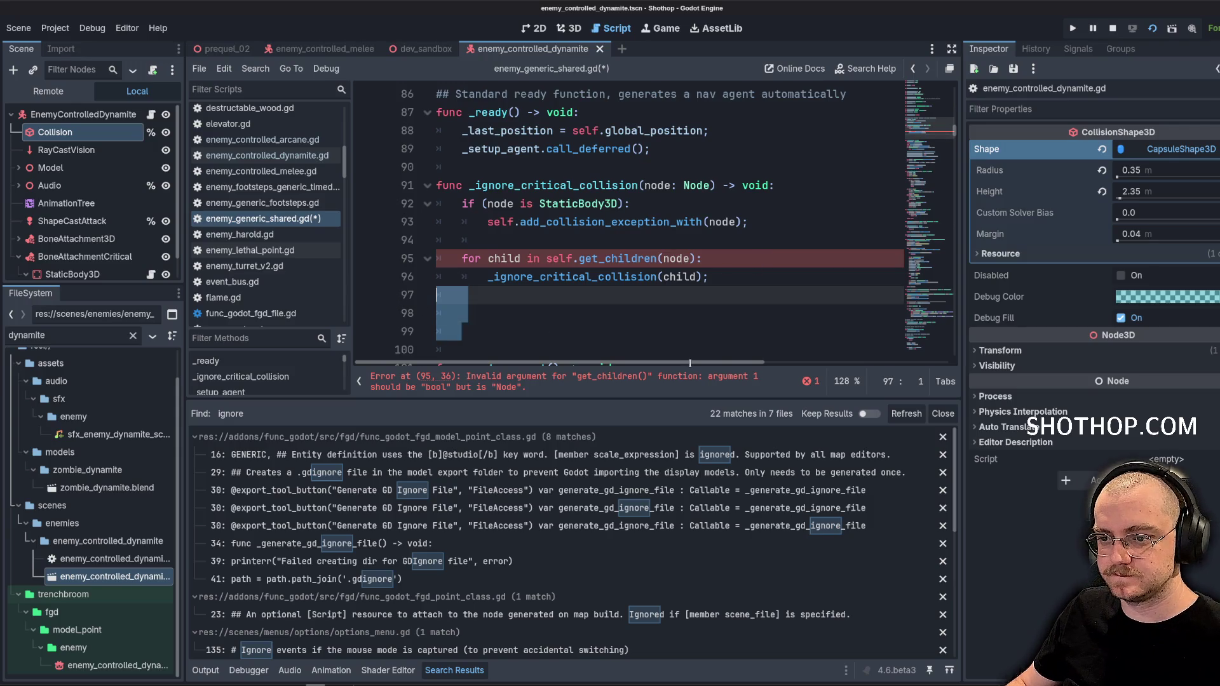
{"action": "key", "text": "Delete"}
{"action": "double_click", "coordinate": [676, 258]}
{"action": "key", "text": "BackSpace"}
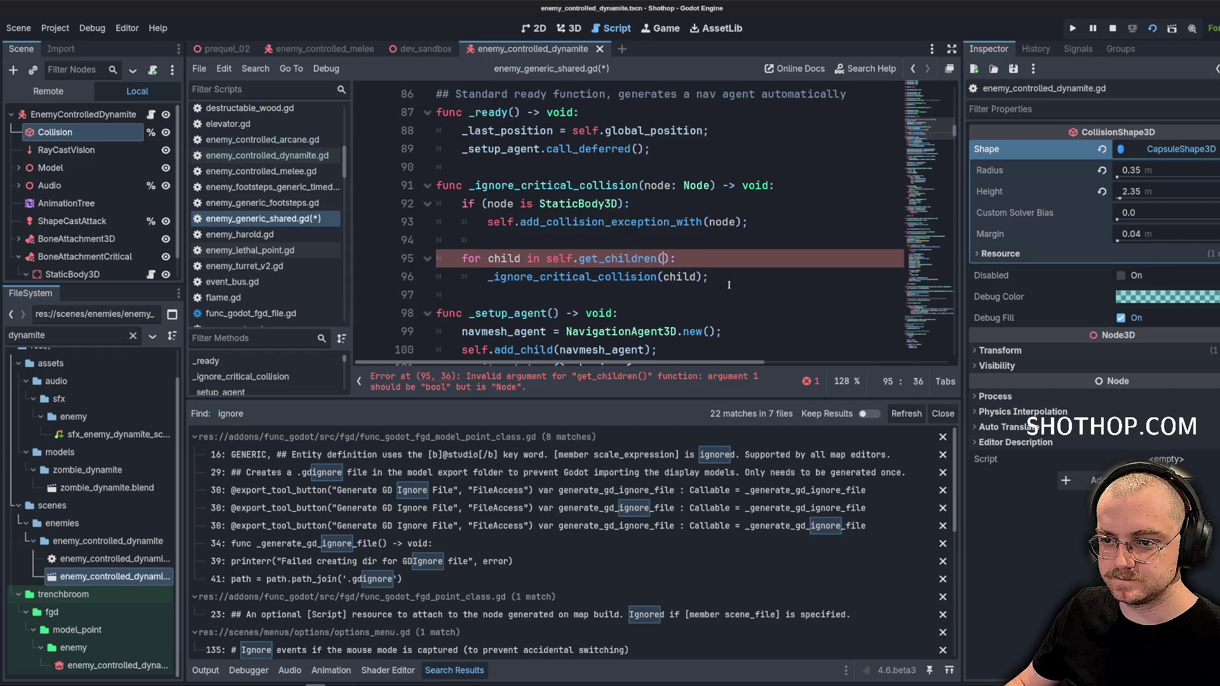
{"action": "left_click", "coordinate": [719, 298]}
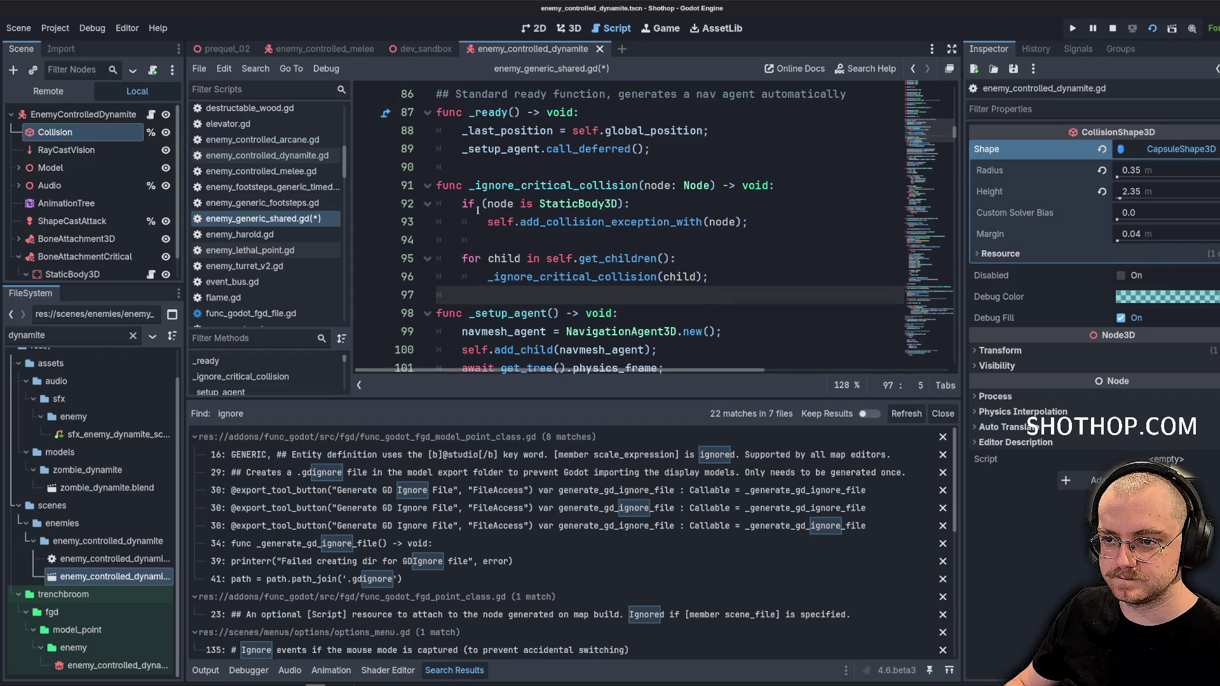
Save, then call _ignore_critical_collision(self) after _setup_agent.call_deferred() in _ready
{"action": "key", "text": "ctrl+s"}
{"action": "double_click", "coordinate": [636, 185]}
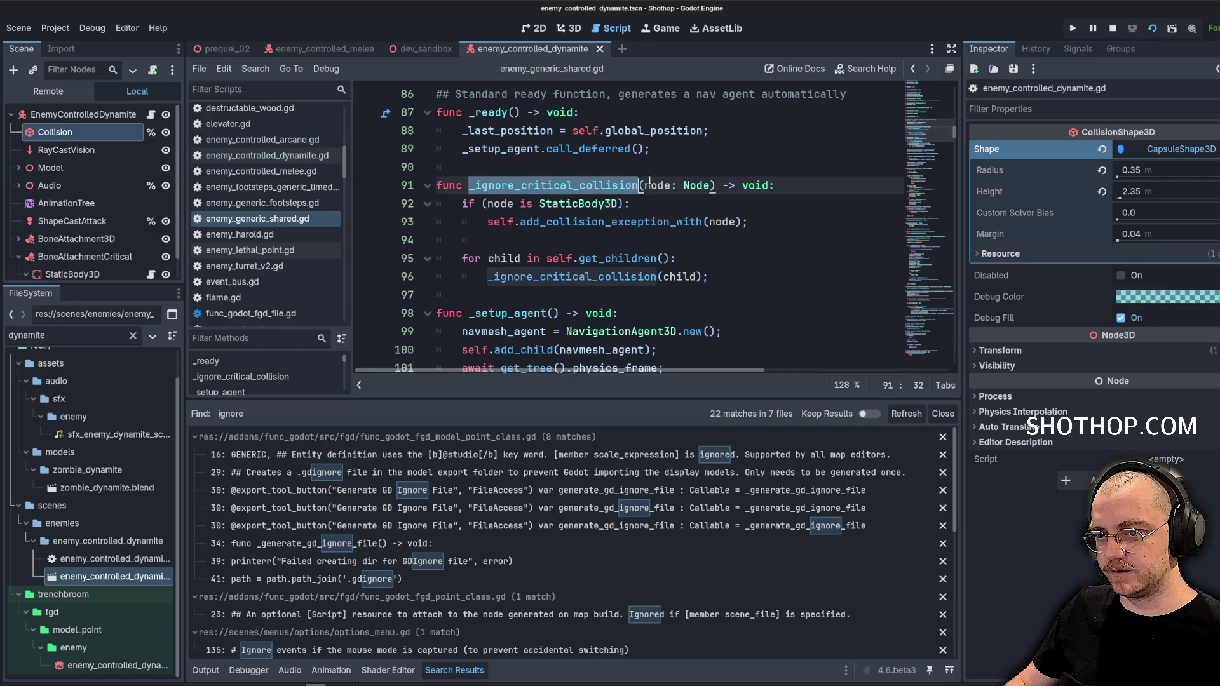
{"action": "key", "text": "ctrl+c"}
{"action": "left_click", "coordinate": [716, 150]}
{"action": "key", "text": "Return"}
{"action": "key", "text": "ctrl+v"}
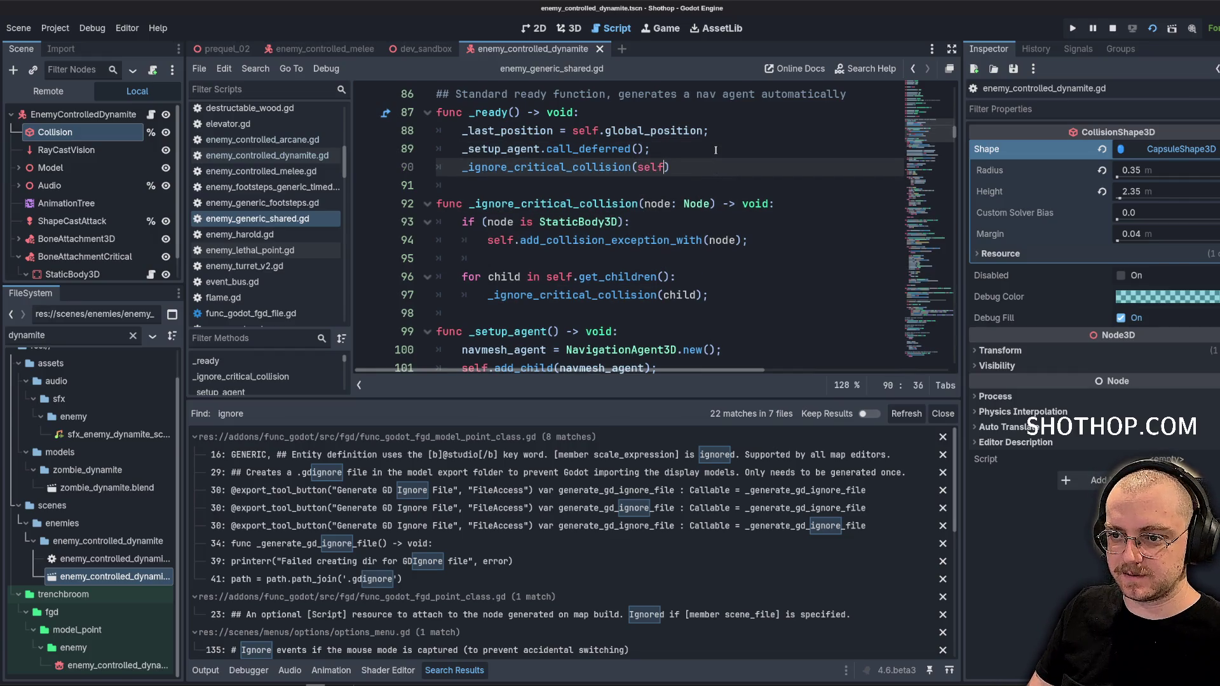
{"action": "type", "text": ";"}
{"action": "left_click", "coordinate": [715, 150]}
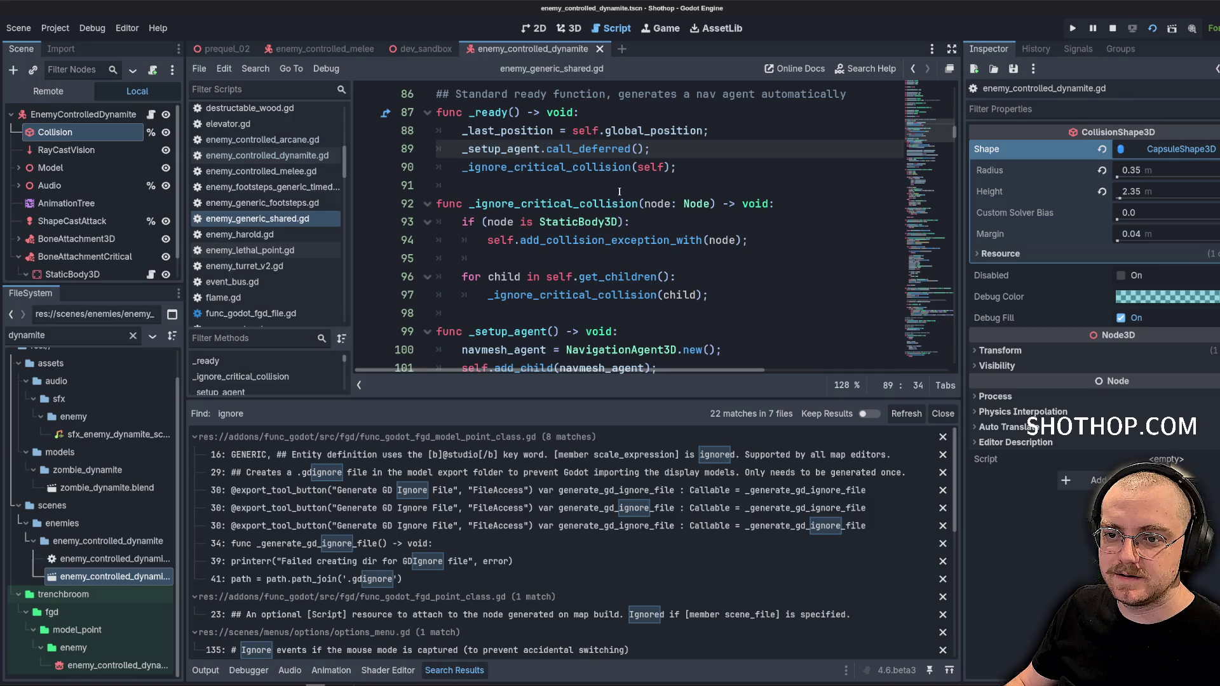
{"action": "left_click", "coordinate": [619, 192]}
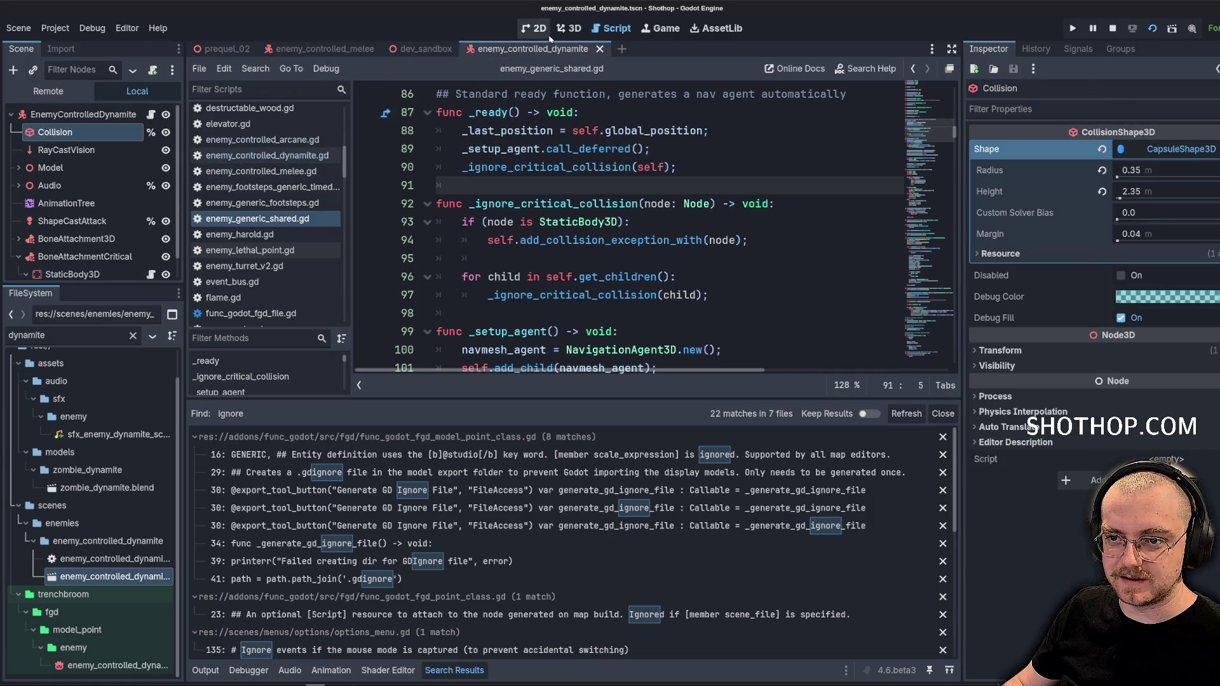
Select the dynamite's CollisionShape3D and shrink its SphereShape3D radius to 0.15 m
{"action": "left_click", "coordinate": [570, 28]}
{"action": "left_click", "coordinate": [571, 277]}
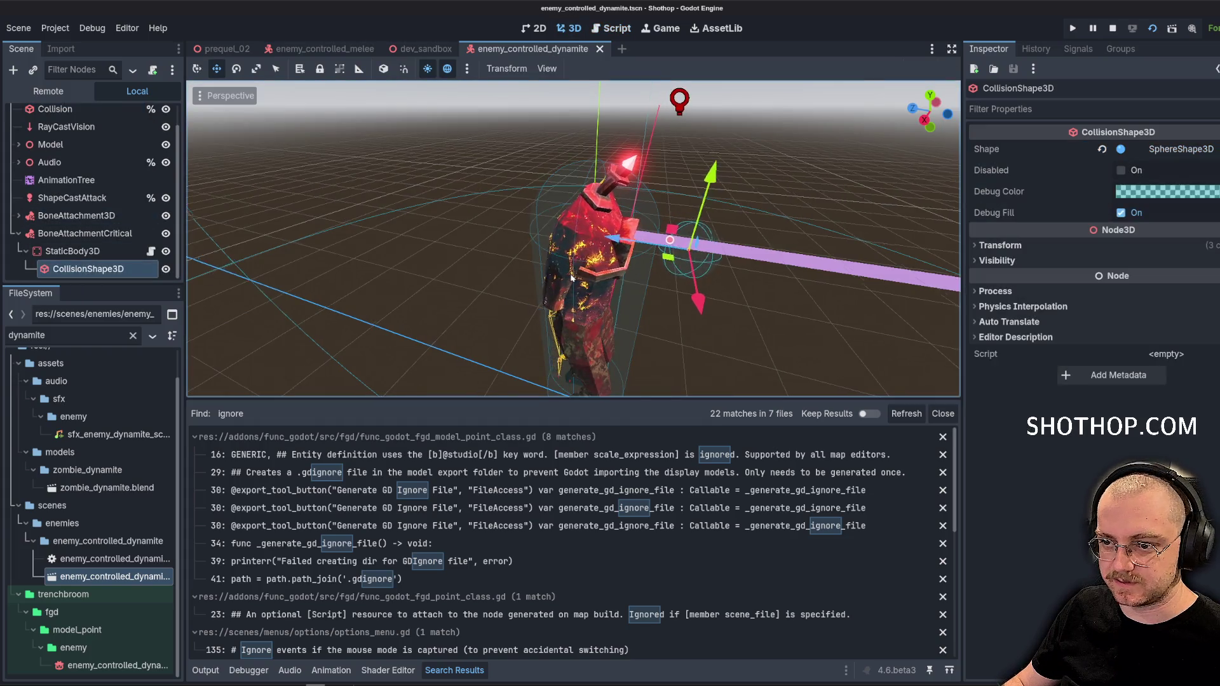
{"action": "left_click", "coordinate": [1010, 262]}
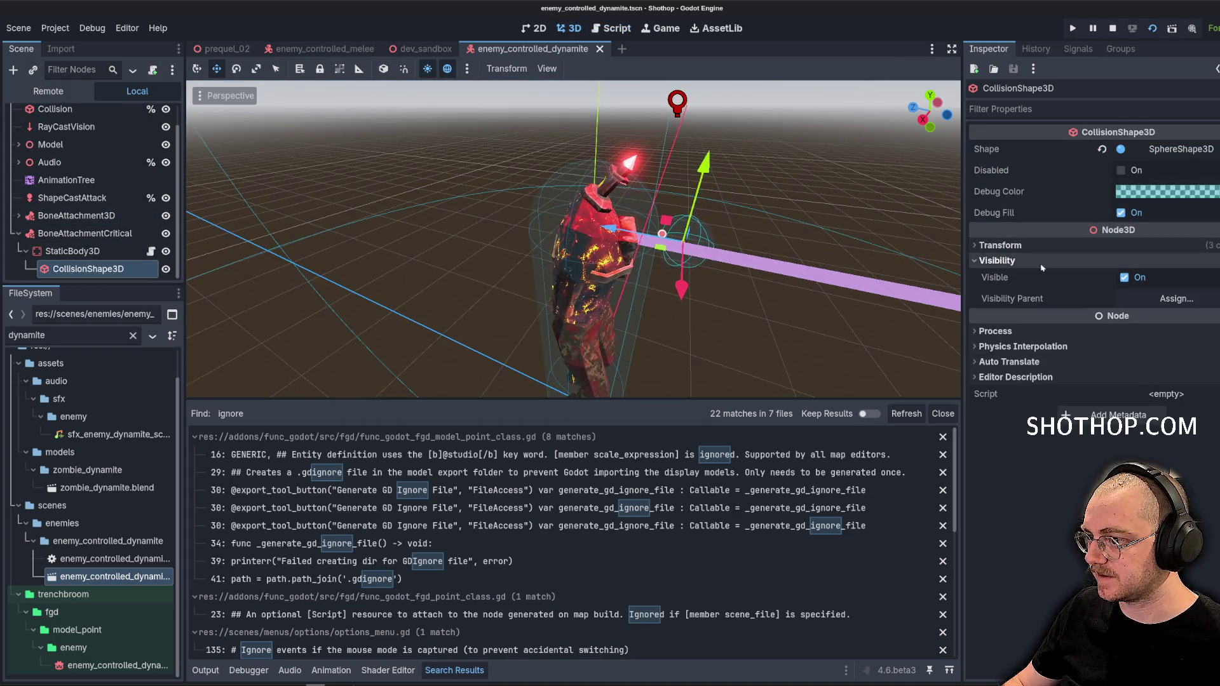
{"action": "left_click", "coordinate": [1178, 150]}
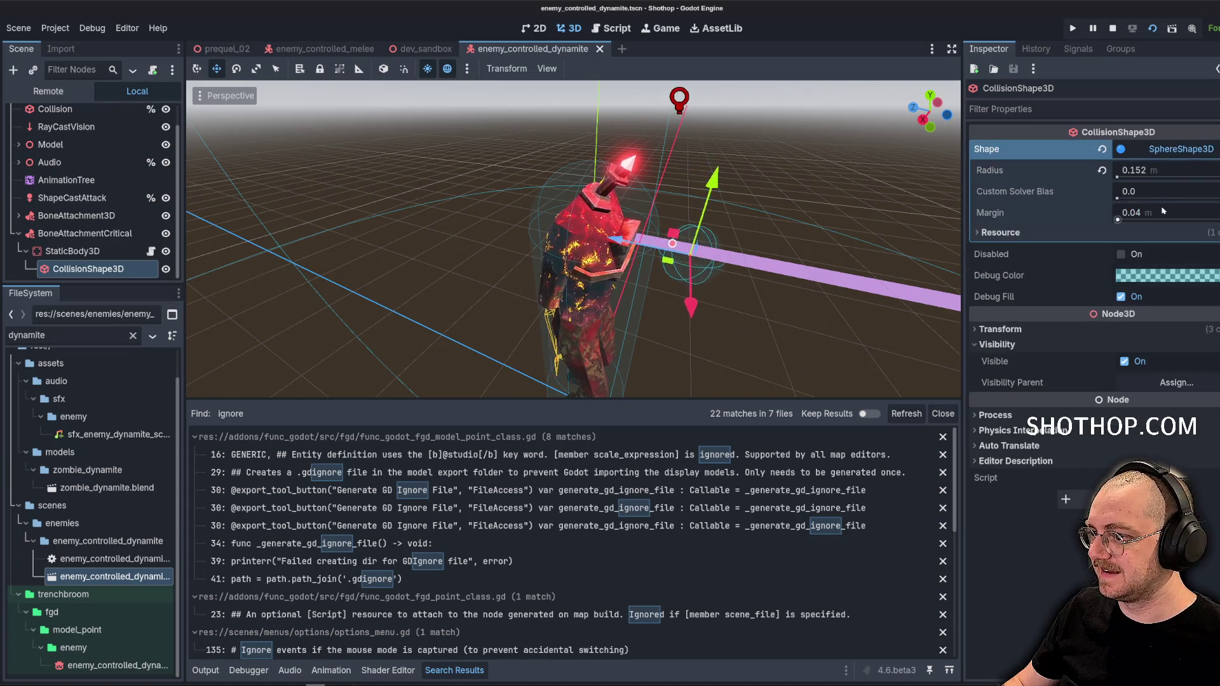
{"action": "left_click", "coordinate": [1168, 177]}
{"action": "type", "text": "0"}
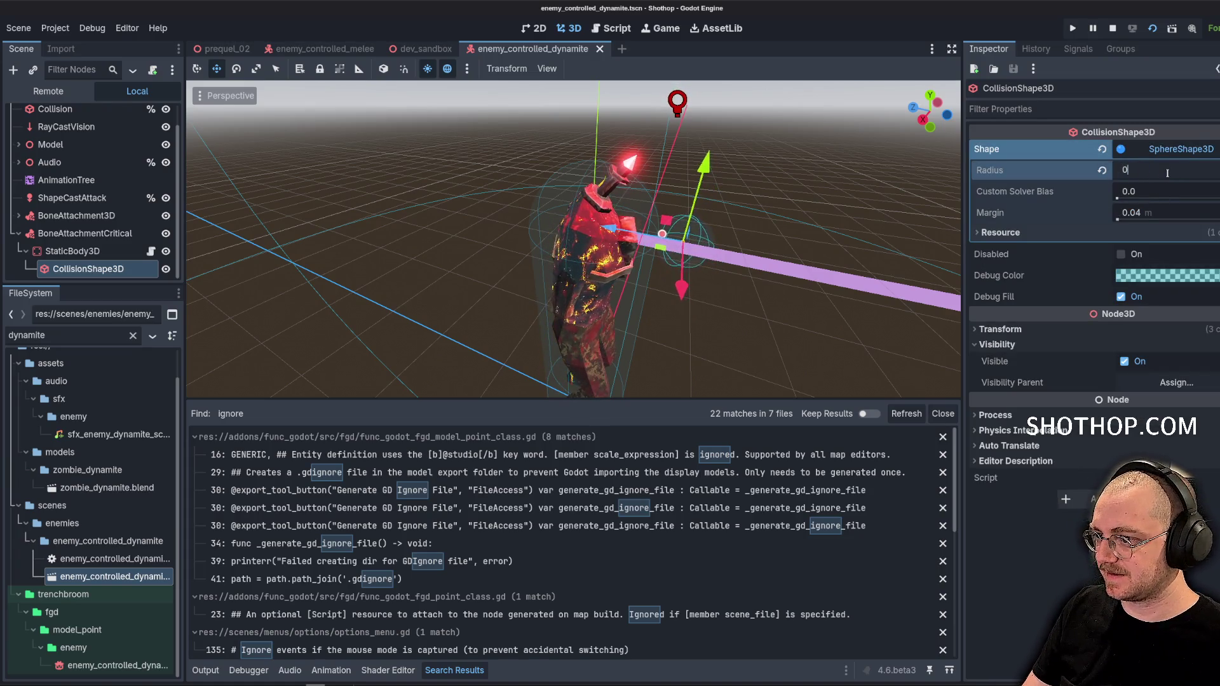
{"action": "type", "text": ".2"}
{"action": "key", "text": "Return"}
{"action": "left_click_drag", "start_coordinate": [699, 267], "coordinate": [763, 251]}
{"action": "left_click", "coordinate": [1155, 178]}
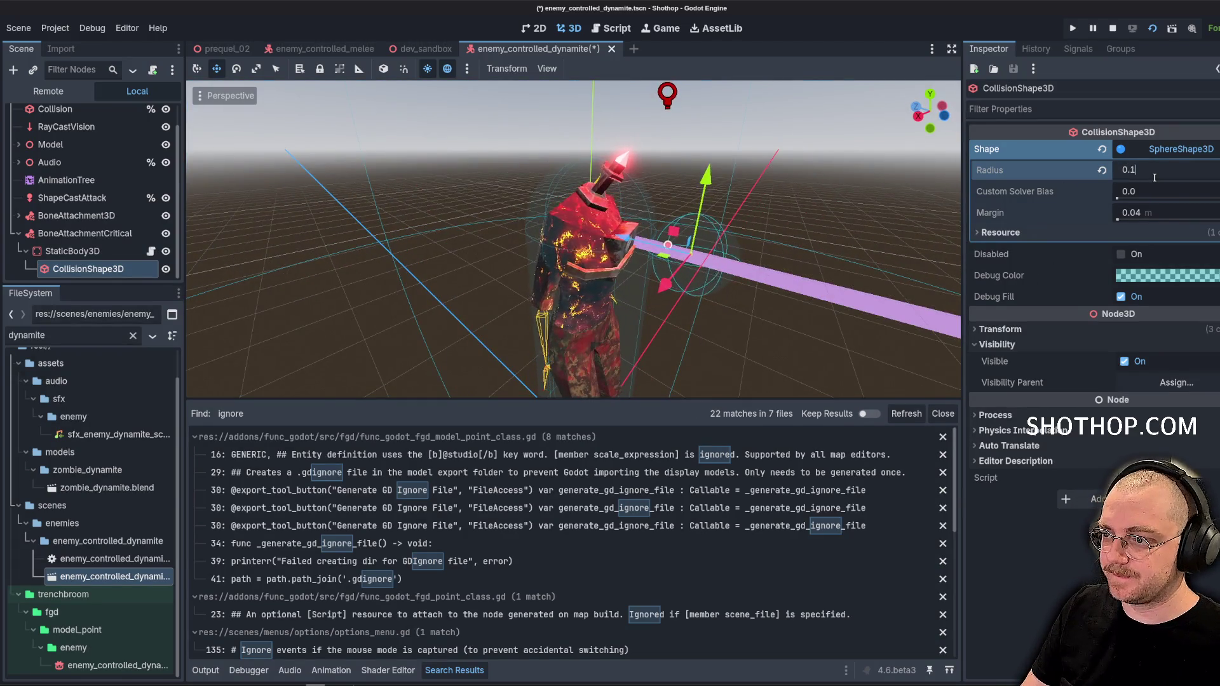
{"action": "type", "text": "5"}
Nudge the sphere's x position to -0.016 m, save, and return to dev_sandbox
{"action": "left_click", "coordinate": [1007, 329]}
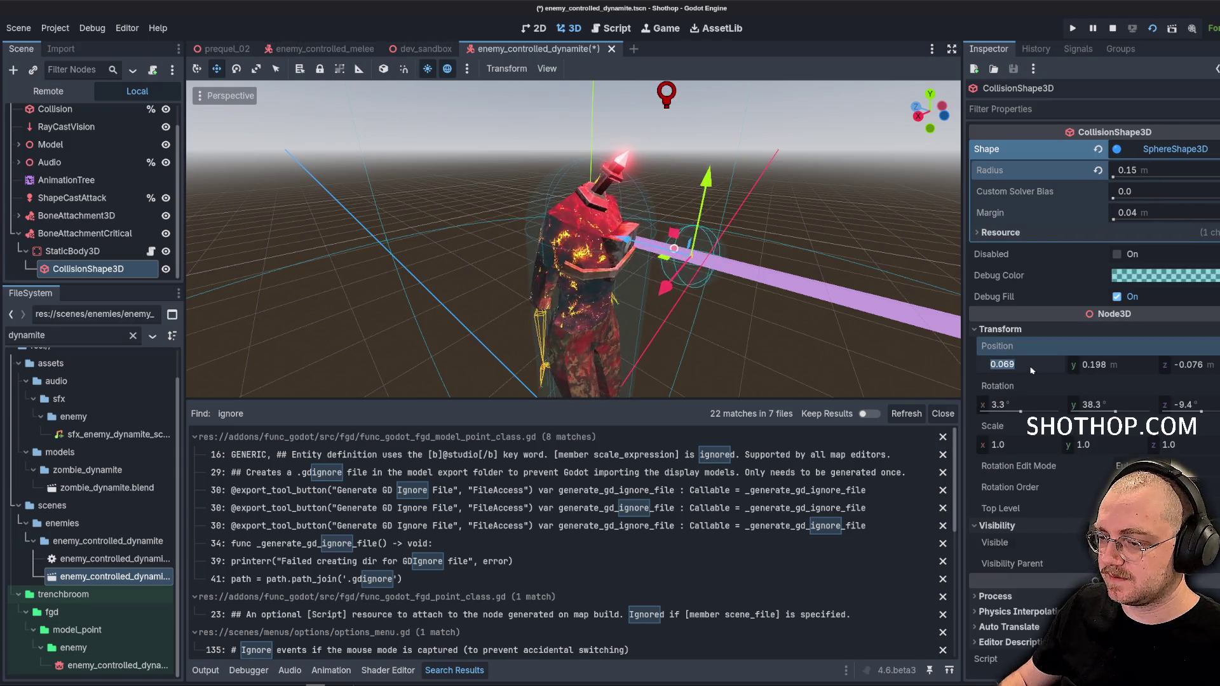
{"action": "left_click", "coordinate": [1135, 372]}
{"action": "left_click", "coordinate": [1215, 373]}
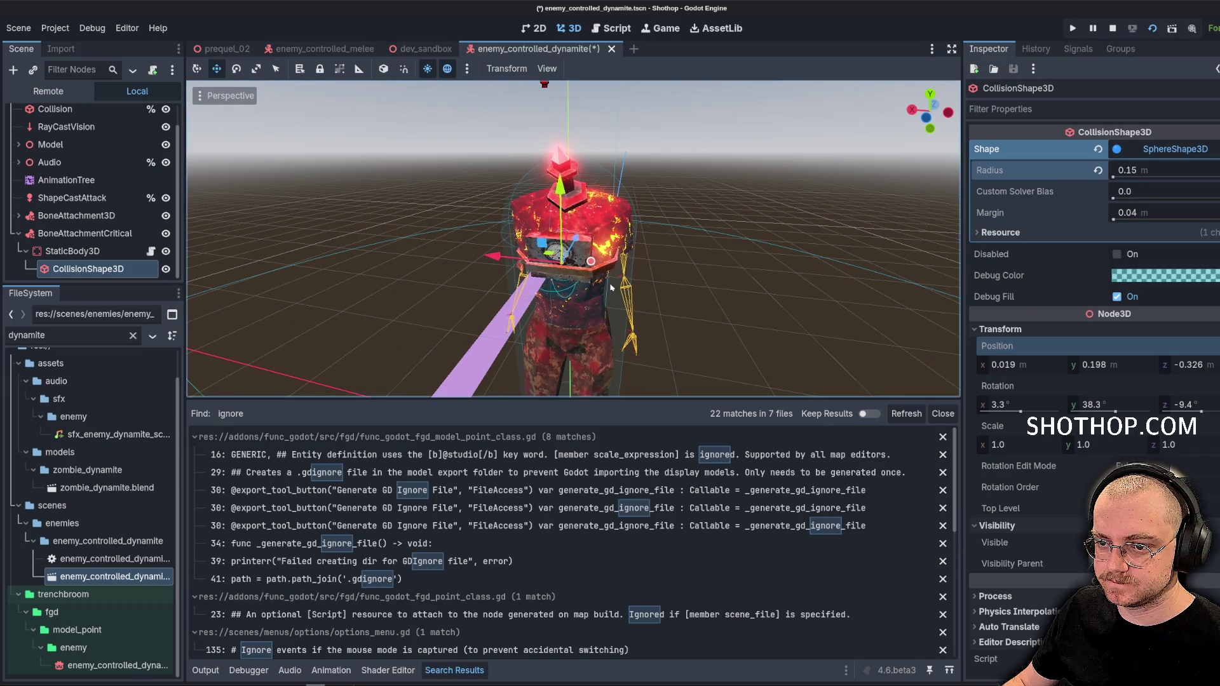
{"action": "left_click_drag", "start_coordinate": [1019, 369], "coordinate": [1004, 369]}
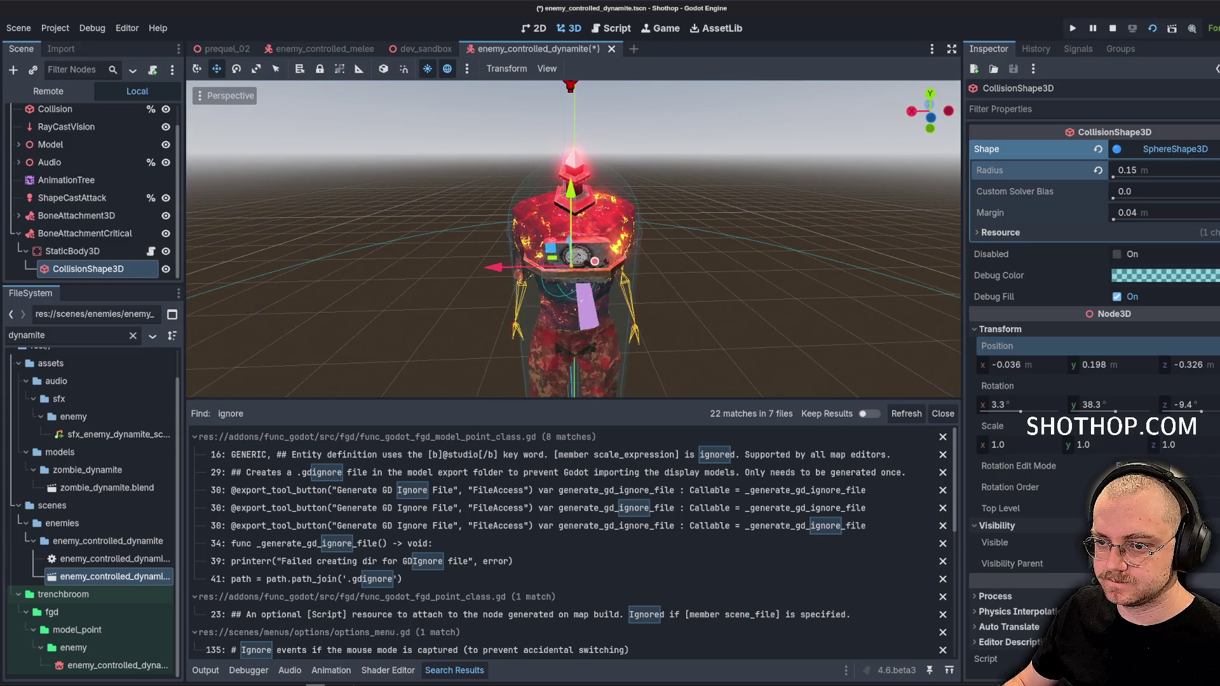
{"action": "key", "text": "ctrl+s"}
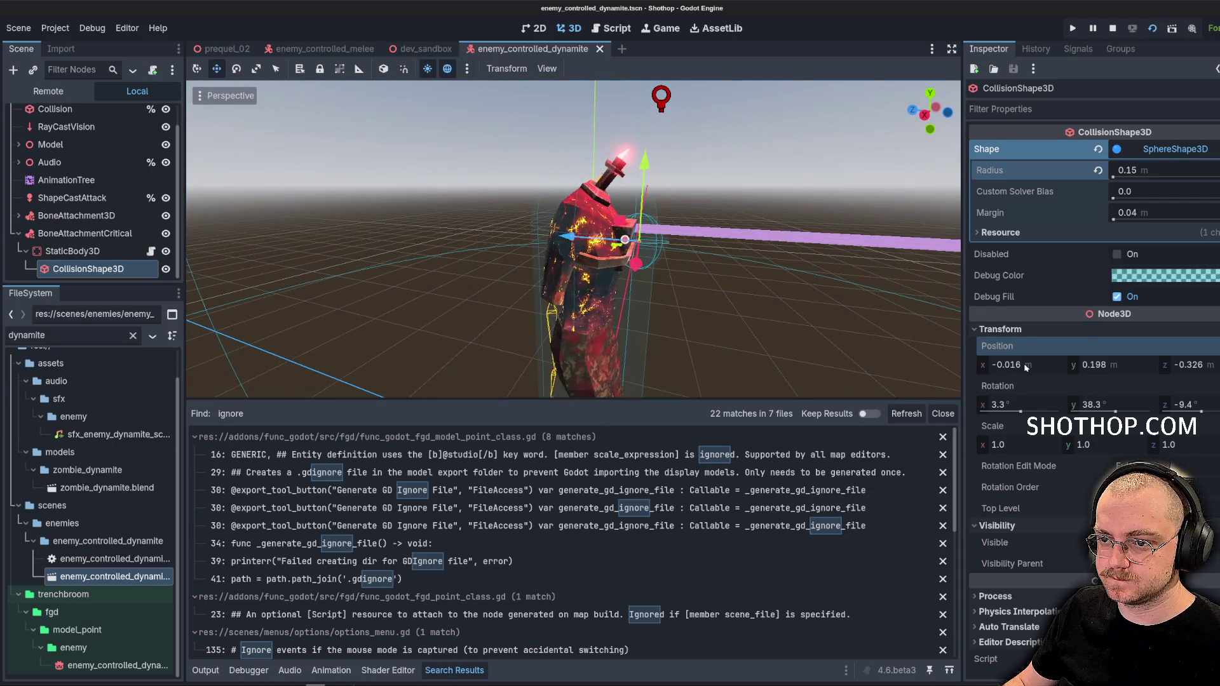
{"action": "left_click_drag", "start_coordinate": [1025, 367], "coordinate": [1034, 368]}
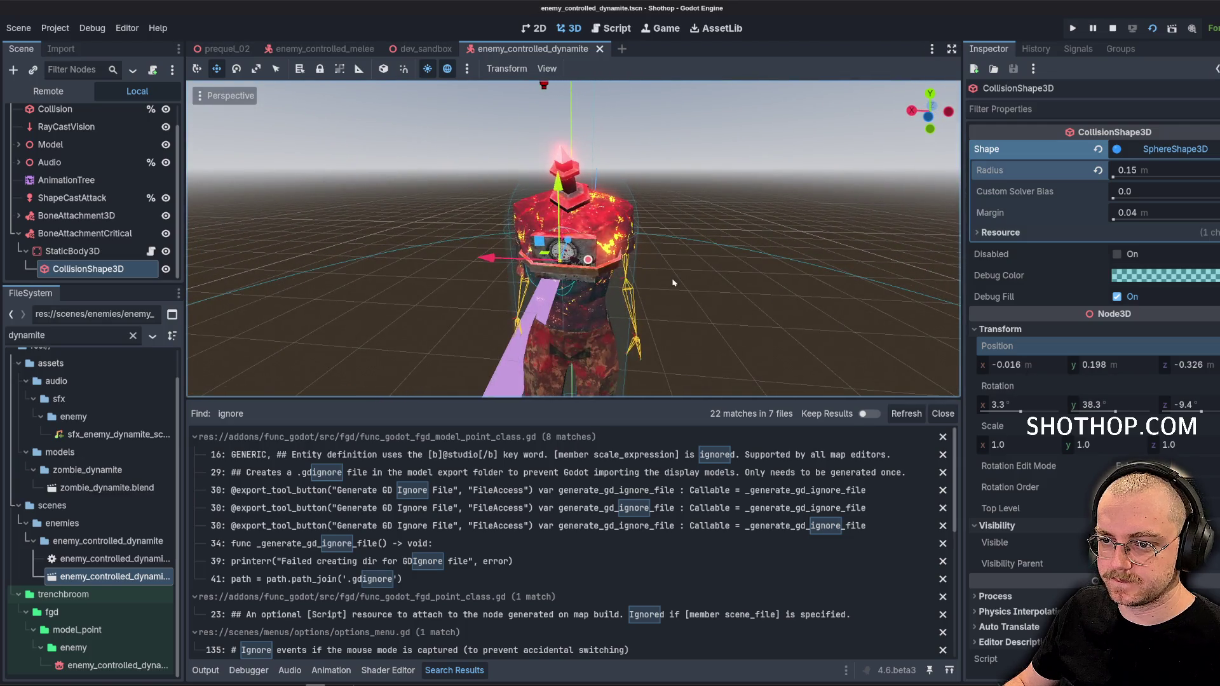
{"action": "left_click", "coordinate": [424, 49]}
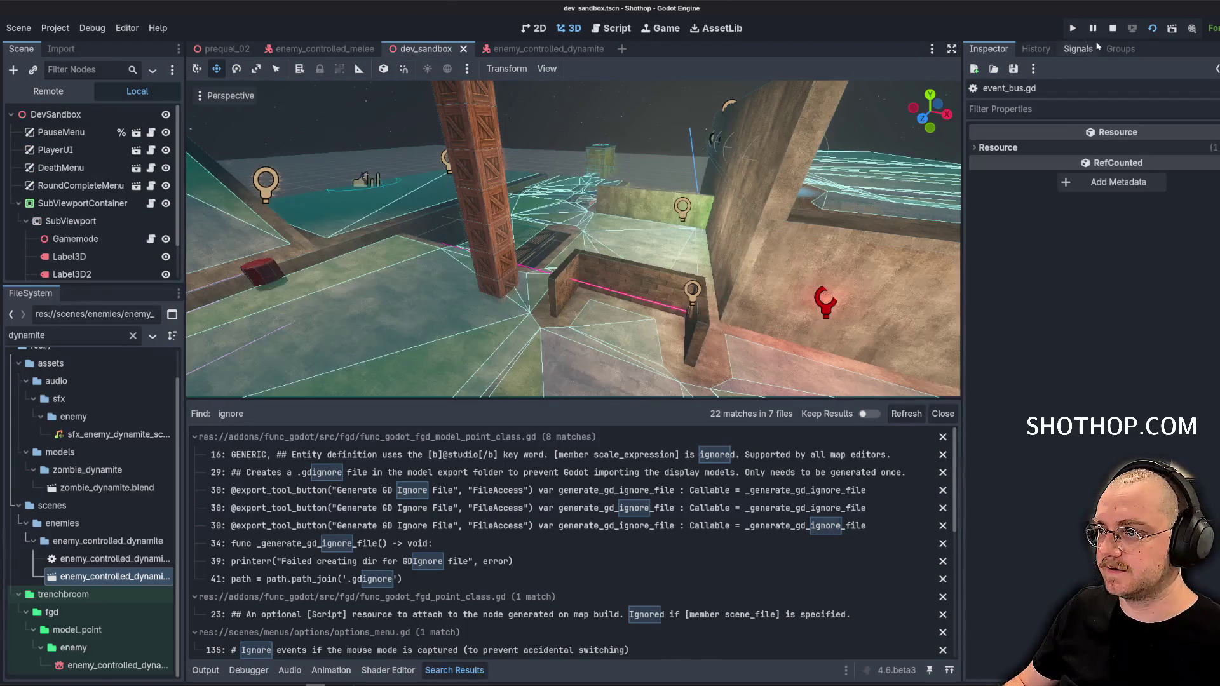
Run the sandbox and review the recursive call and collision exception lines
{"action": "left_click", "coordinate": [1151, 29]}
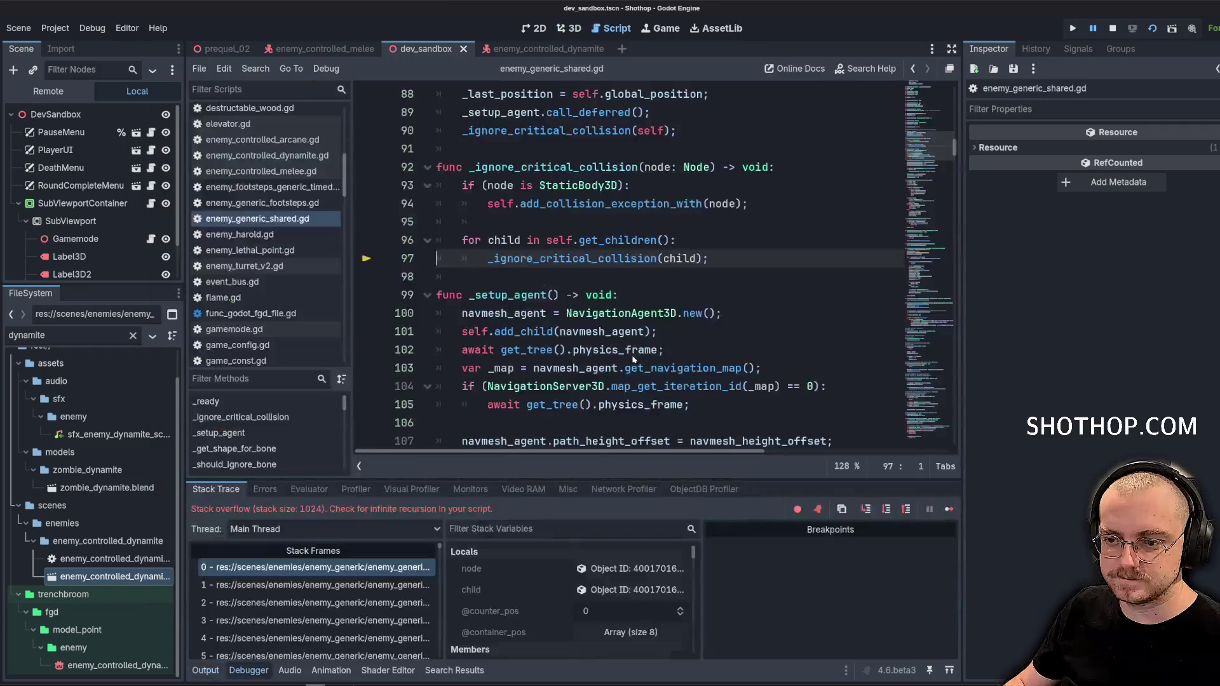
{"action": "left_click", "coordinate": [711, 205]}
{"action": "double_click", "coordinate": [636, 258]}
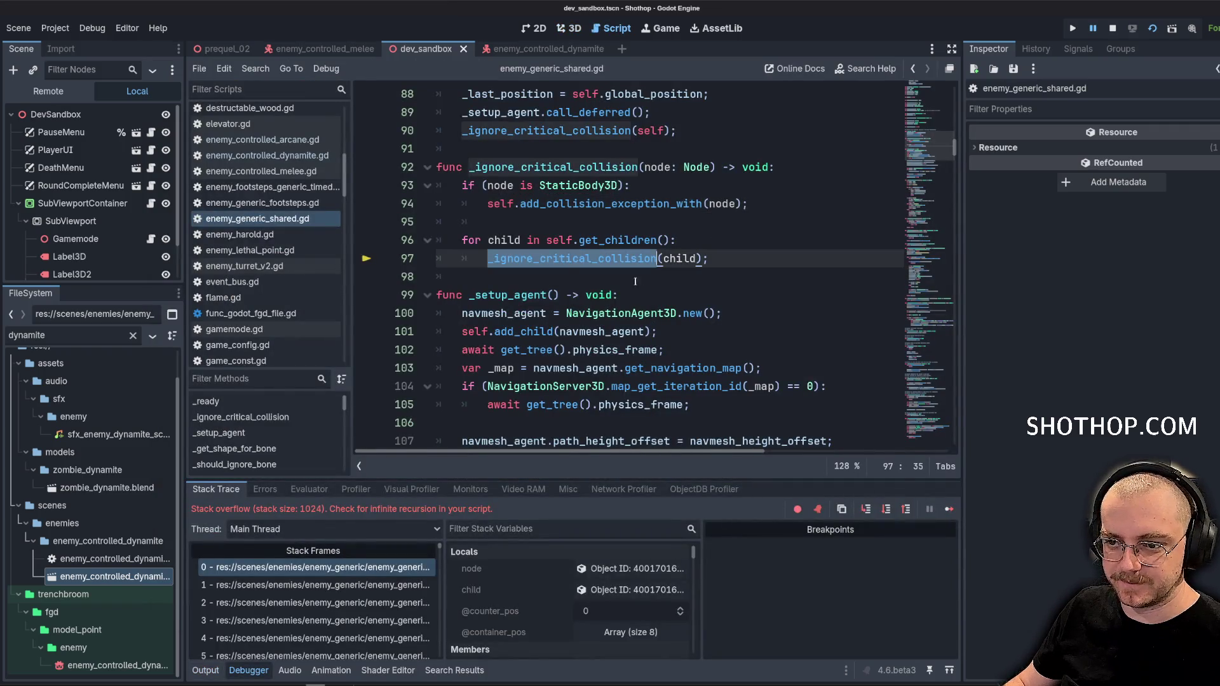
{"action": "left_click", "coordinate": [757, 239]}
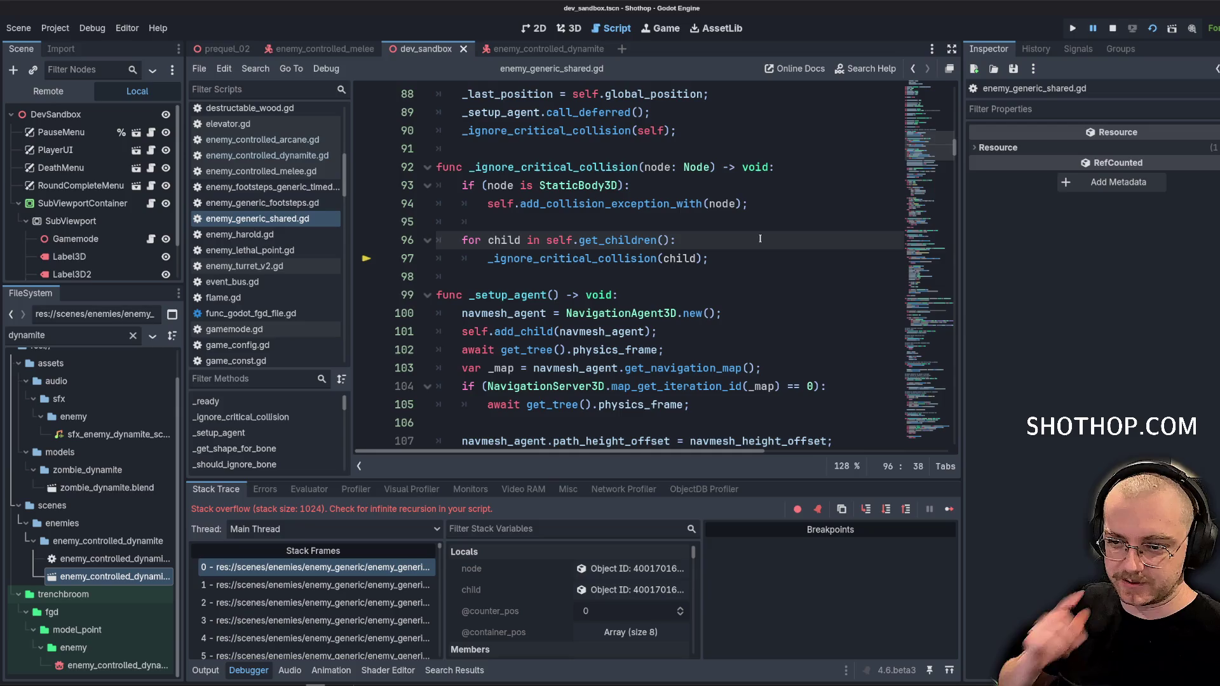
{"action": "left_click", "coordinate": [802, 213]}
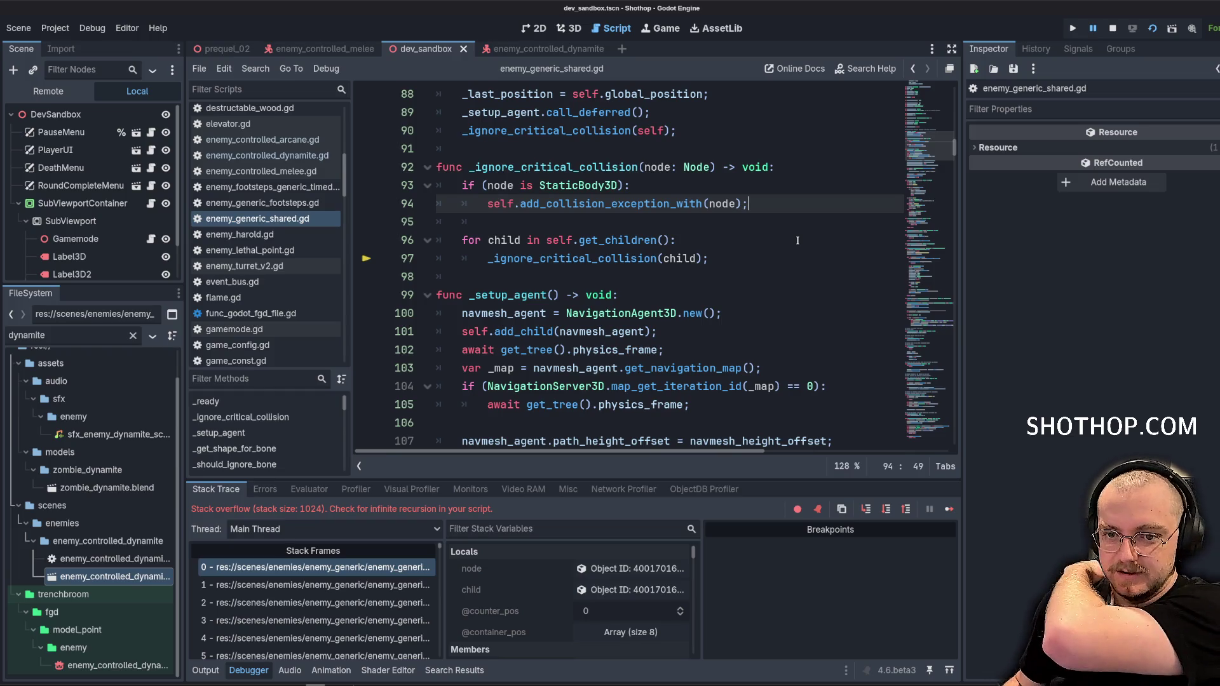
{"action": "left_click", "coordinate": [798, 240]}
{"action": "double_click", "coordinate": [683, 205]}
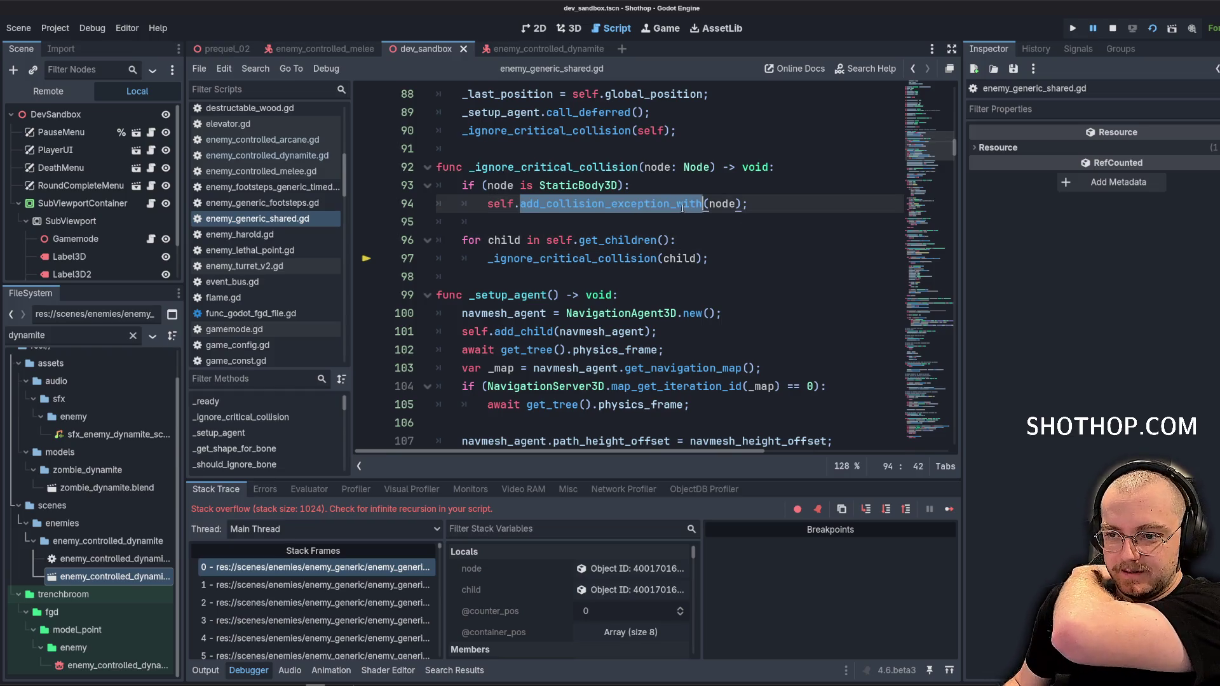
{"action": "left_click", "coordinate": [752, 227]}
{"action": "double_click", "coordinate": [613, 205]}
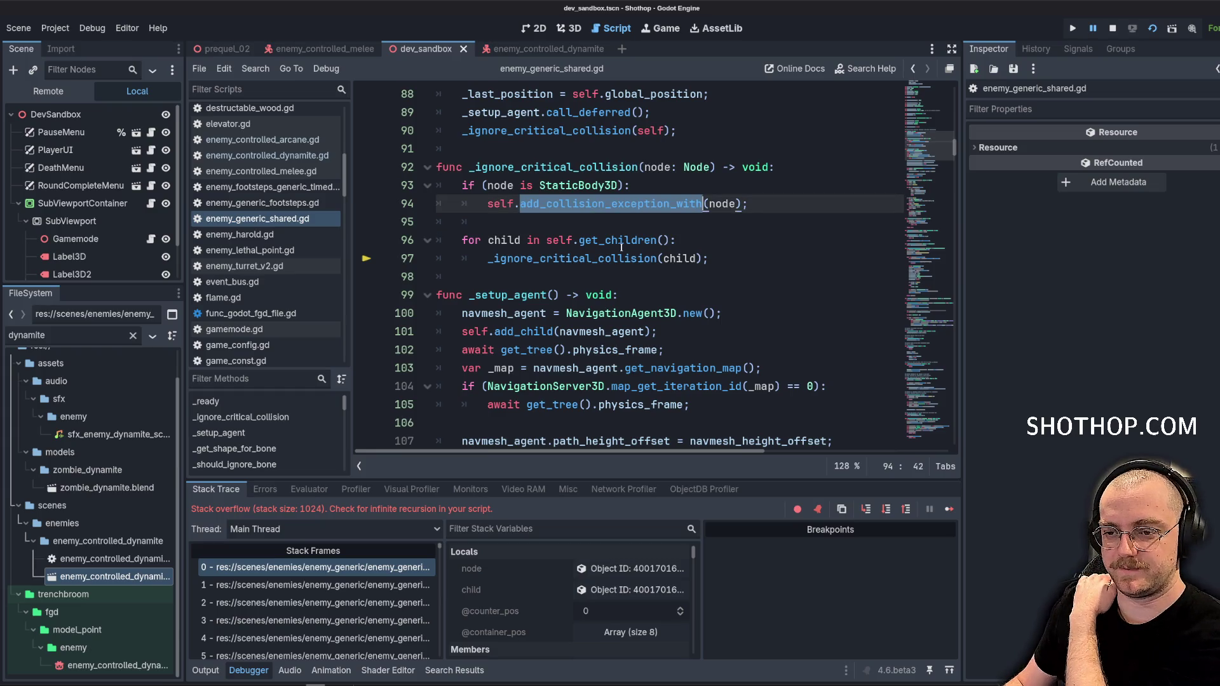
{"action": "left_click", "coordinate": [596, 242]}
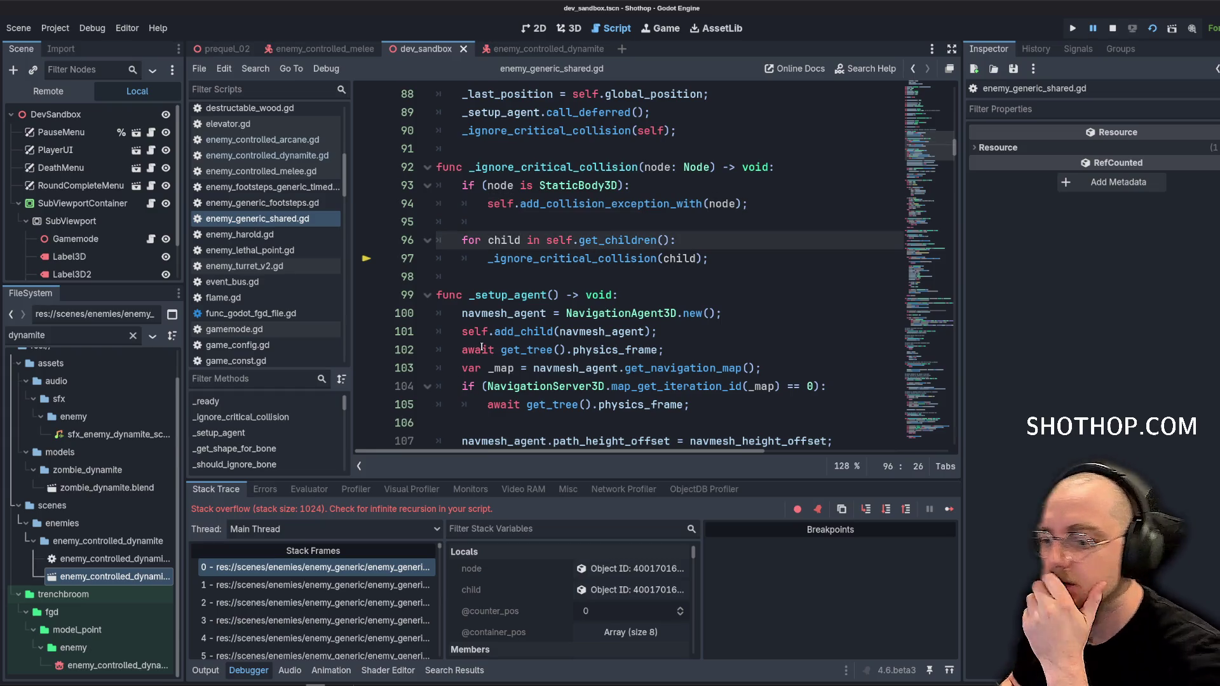
Jump to stack frame 14 and select the recursive call on line 97
{"action": "scroll", "coordinate": [367, 601], "scroll_direction": "down", "scroll_amount": 5}
{"action": "left_click", "coordinate": [366, 599]}
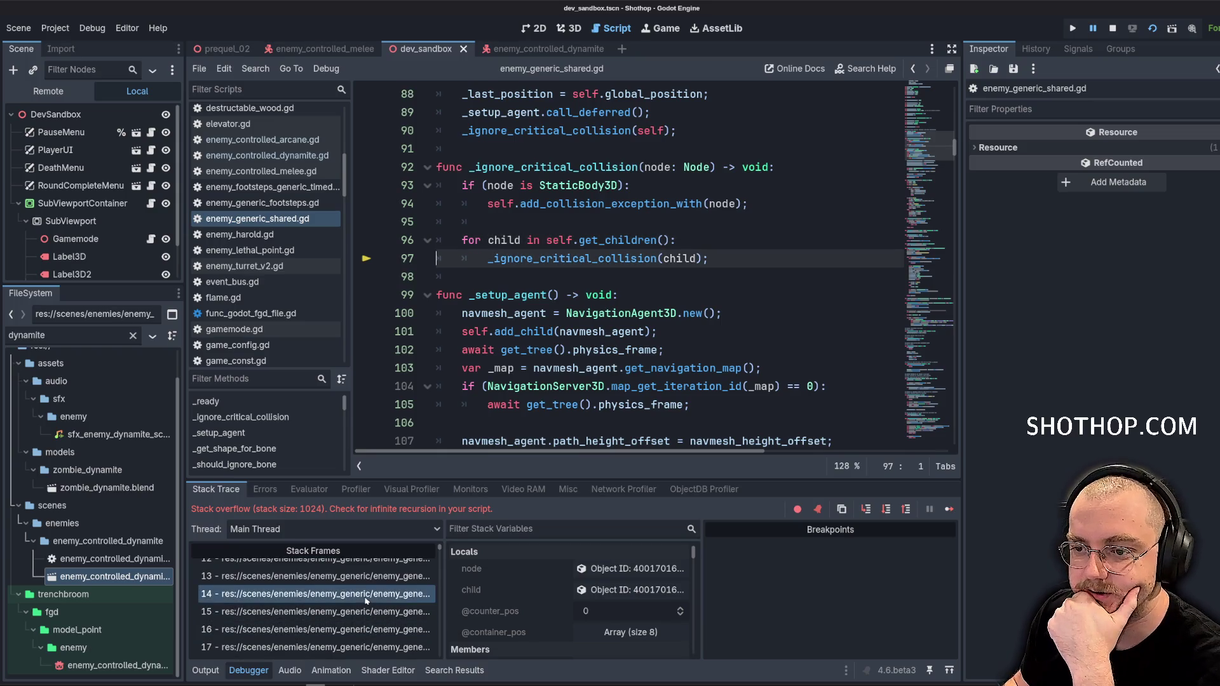
{"action": "scroll", "coordinate": [365, 602], "scroll_direction": "up", "scroll_amount": 1}
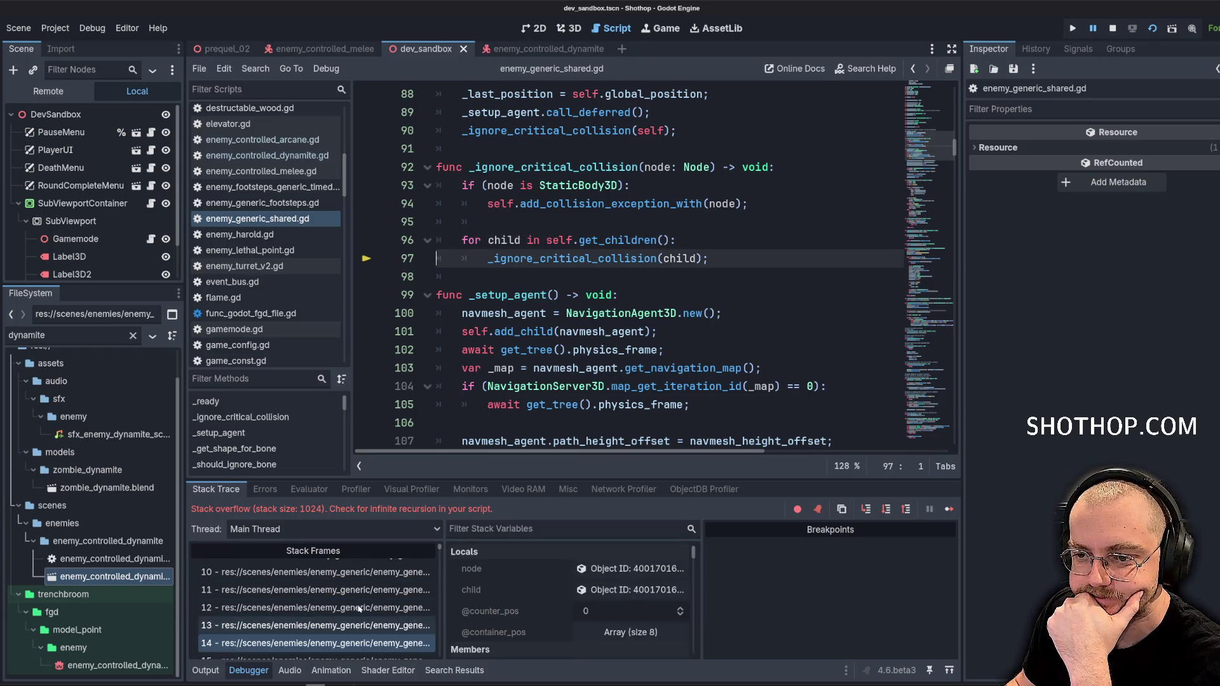
{"action": "double_click", "coordinate": [572, 259]}
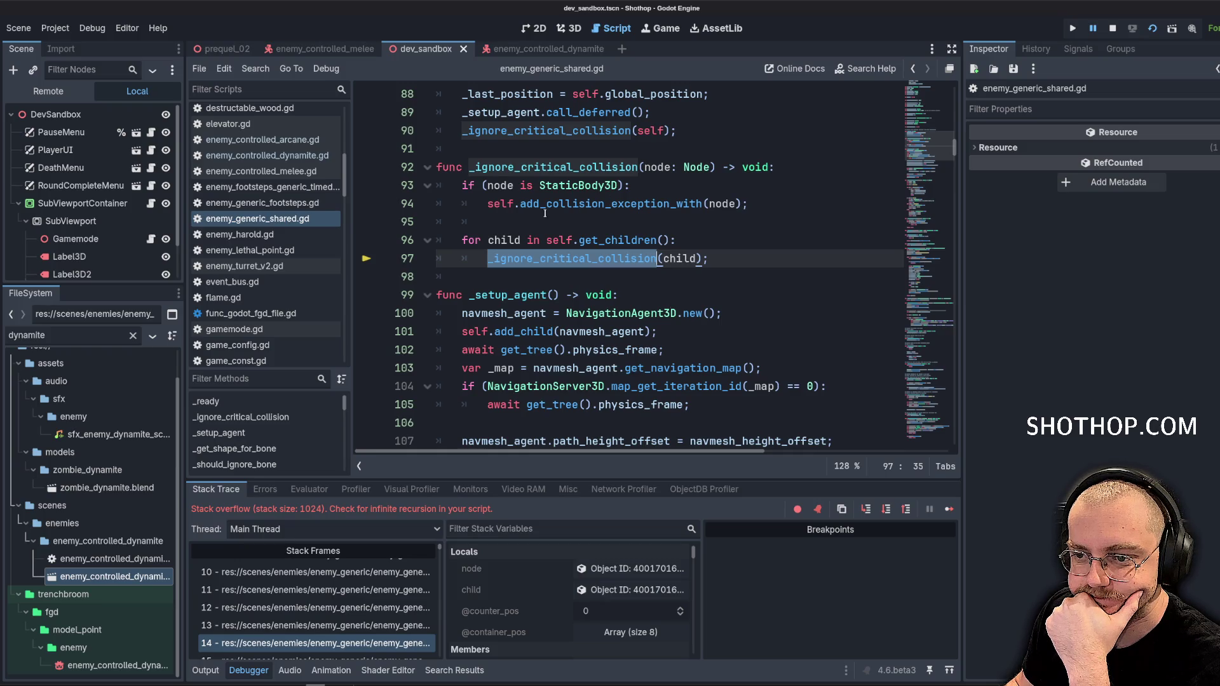
Add a return; line after the collision exception call
{"action": "left_click", "coordinate": [789, 198]}
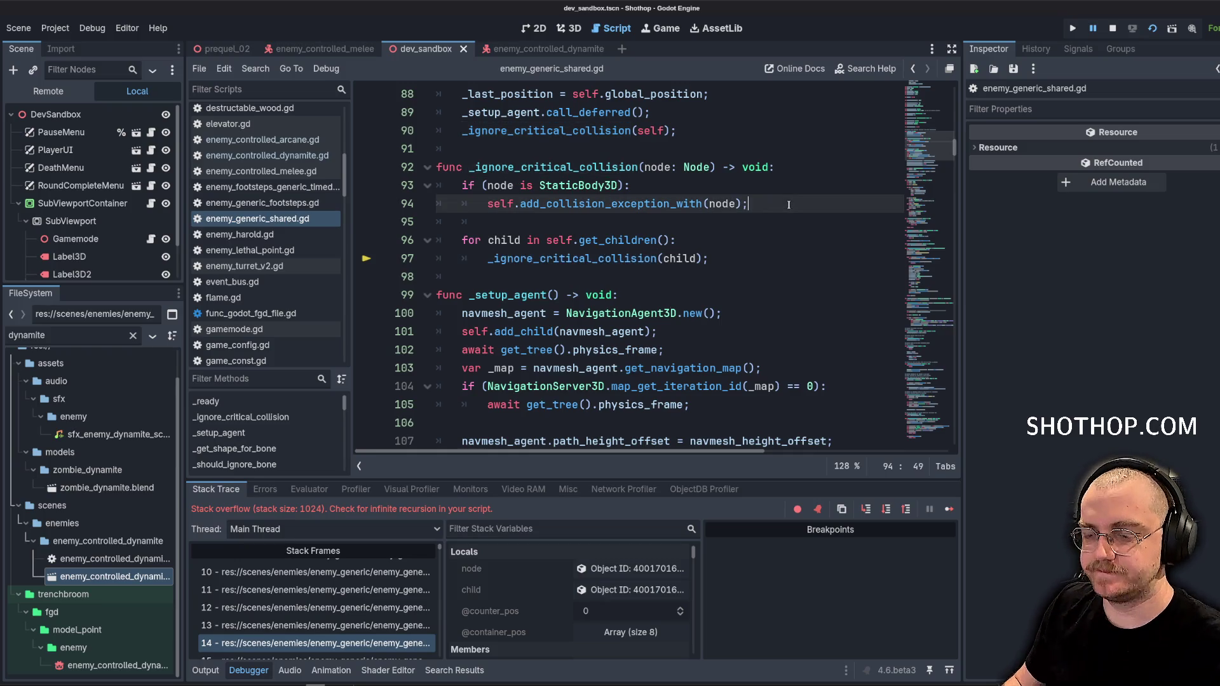
{"action": "key", "text": "Return"}
{"action": "type", "text": "return;"}
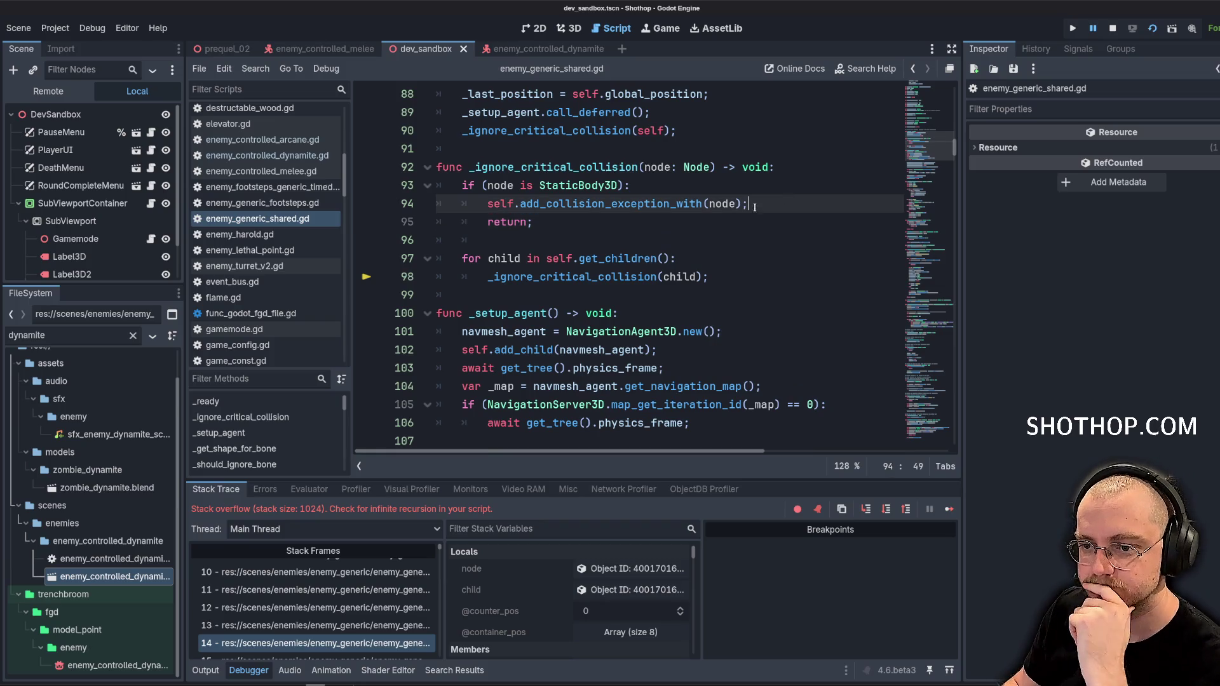
{"action": "double_click", "coordinate": [501, 258]}
{"action": "left_click", "coordinate": [635, 185]}
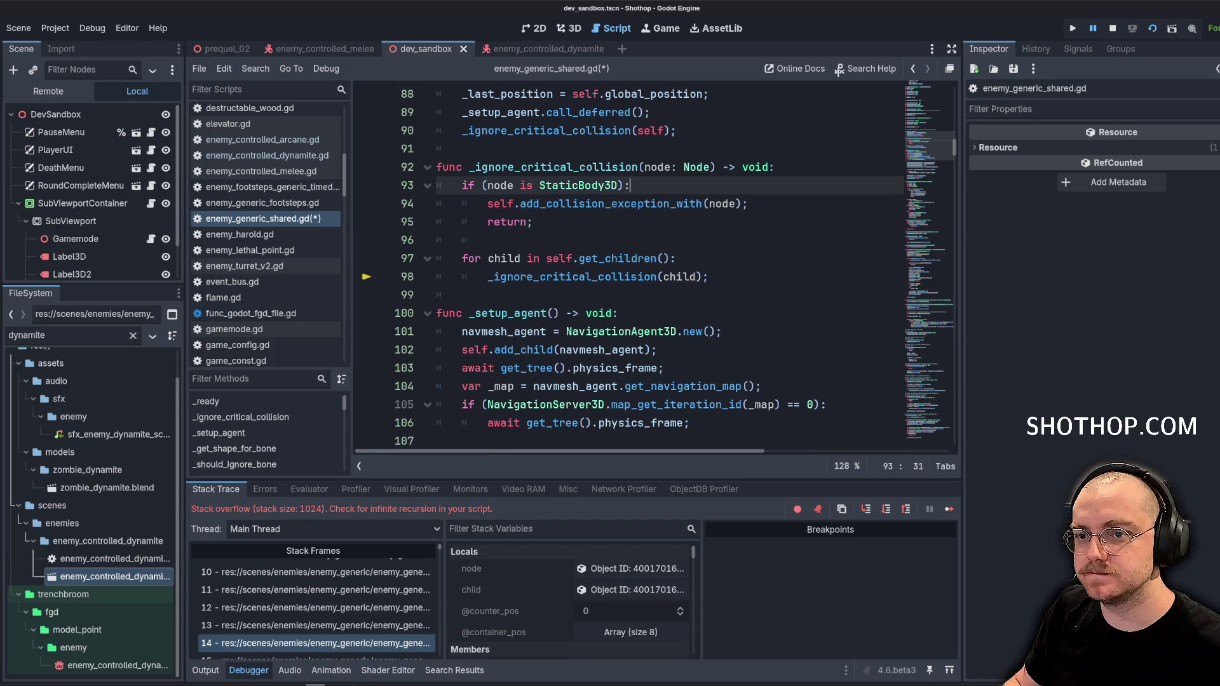
Stop and rerun the game with F5, still hitting the stack overflow
{"action": "left_click", "coordinate": [1111, 30]}
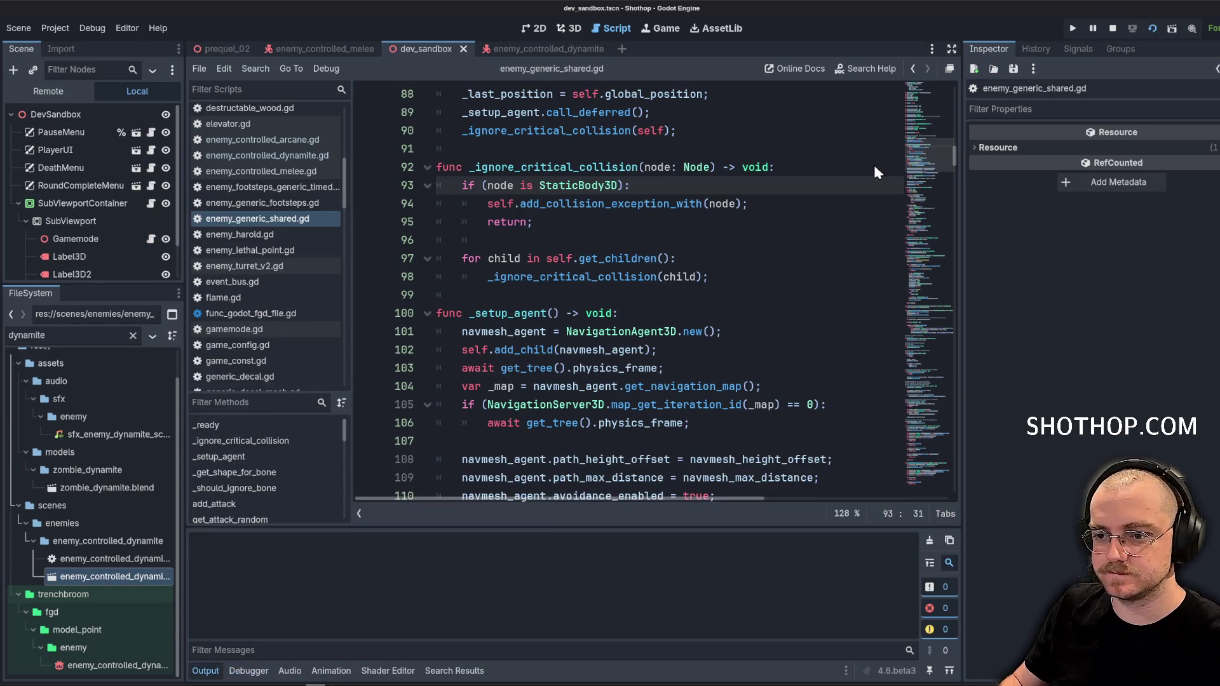
{"action": "key", "text": "F5"}
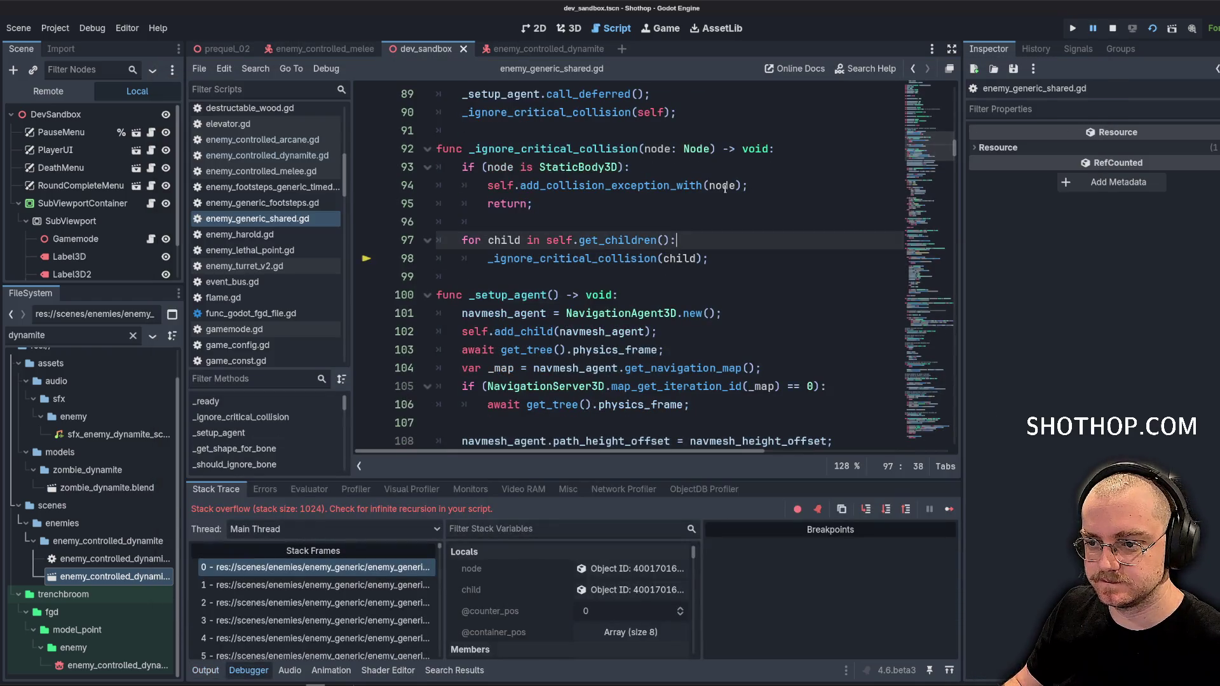
{"action": "left_click", "coordinate": [727, 185]}
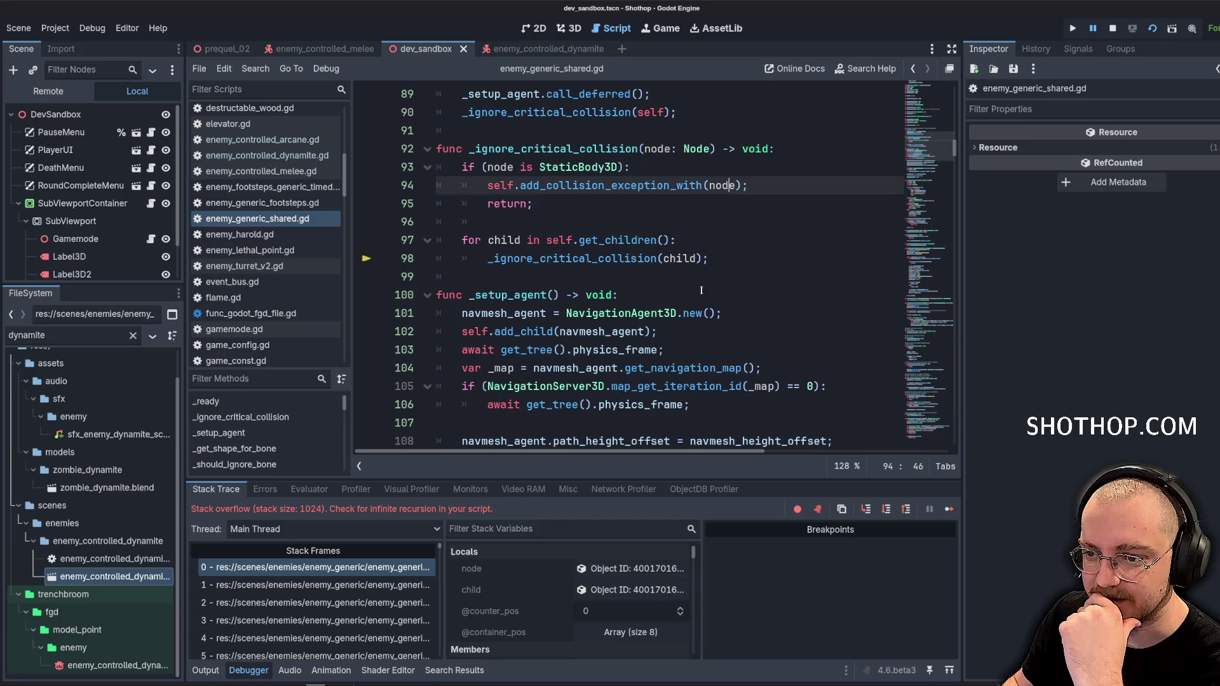
{"action": "scroll", "coordinate": [571, 254], "scroll_direction": "up", "scroll_amount": 2}
Select the _ignore_critical_collision call on line 90 in _ready
{"action": "left_click", "coordinate": [525, 221]}
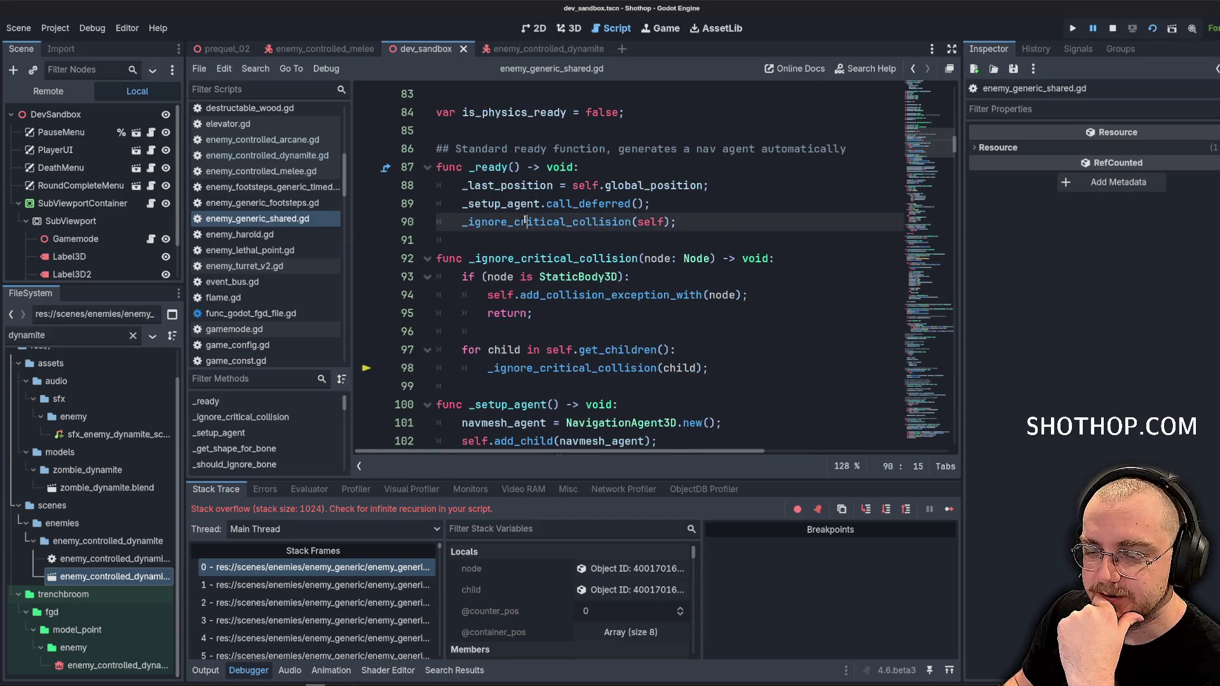
{"action": "triple_click", "coordinate": [677, 221]}
{"action": "left_click", "coordinate": [677, 222]}
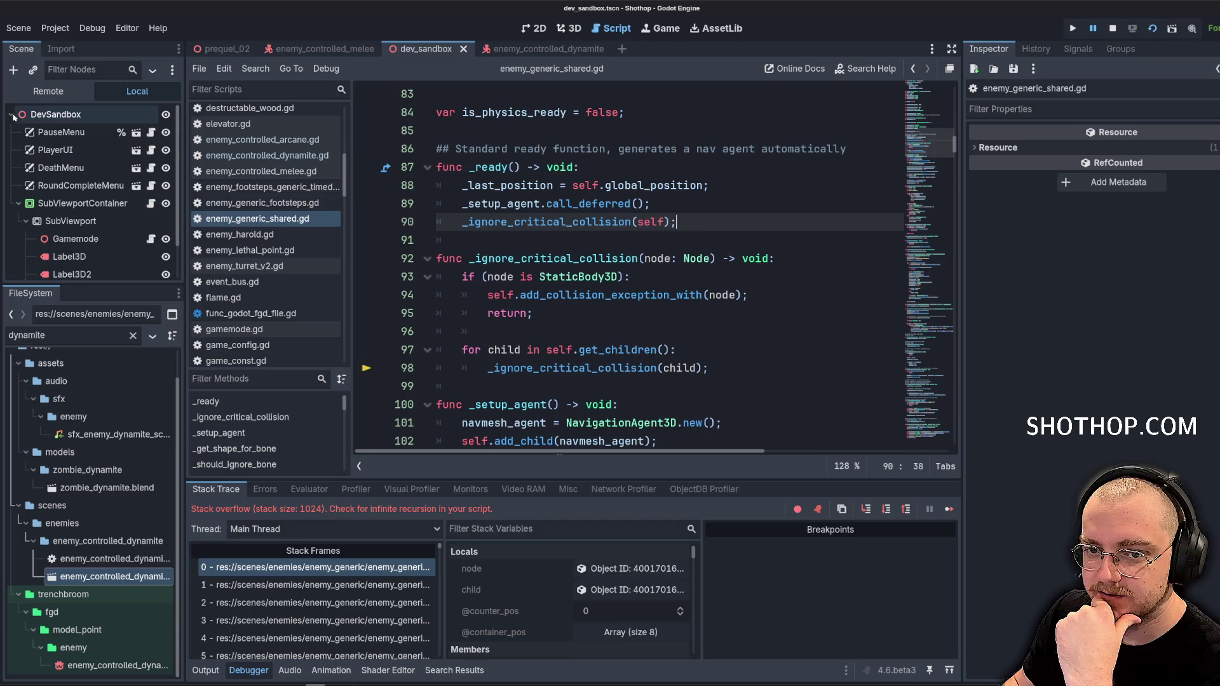
Switch to the enemy_controlled_dynamite scene and select the root EnemyControlledDynamite node
{"action": "left_click", "coordinate": [540, 49]}
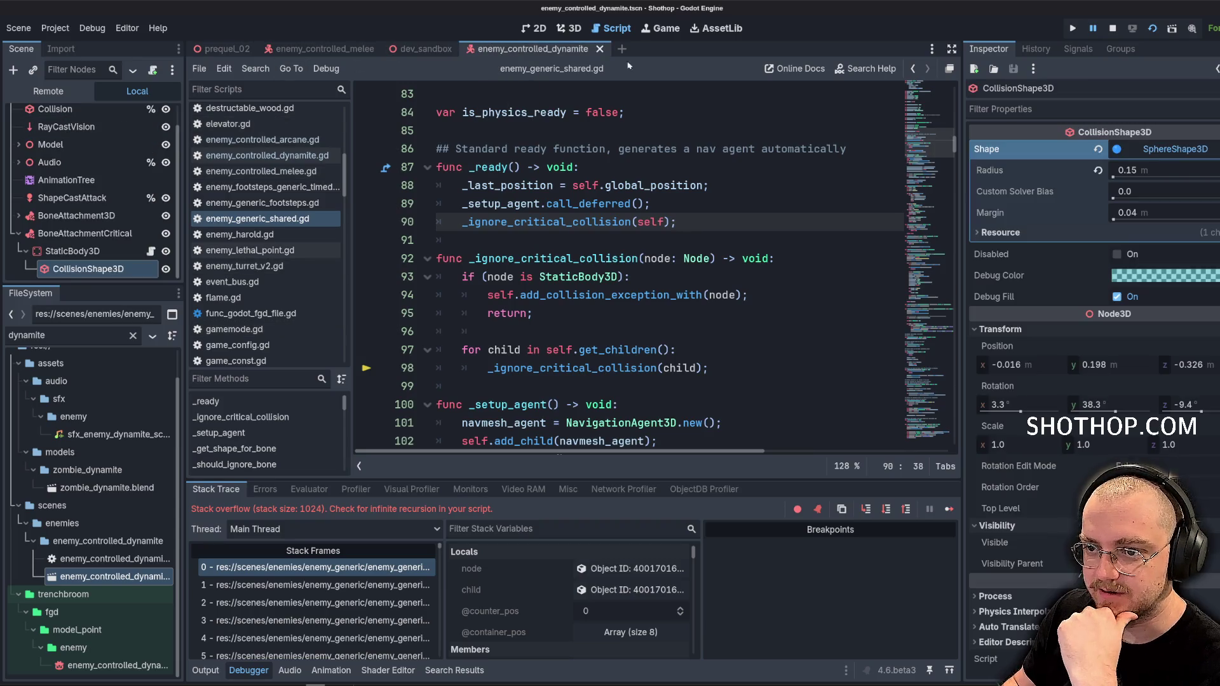
{"action": "scroll", "coordinate": [83, 111], "scroll_direction": "up", "scroll_amount": 1}
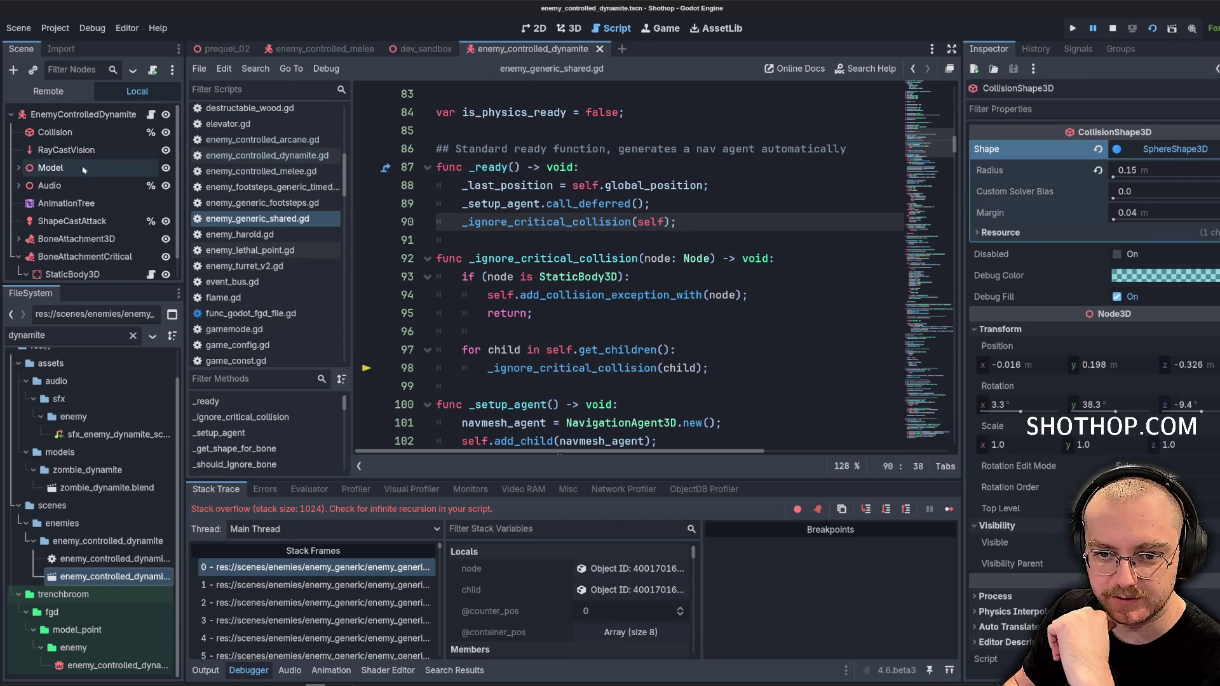
{"action": "left_click", "coordinate": [18, 257]}
{"action": "left_click", "coordinate": [75, 116]}
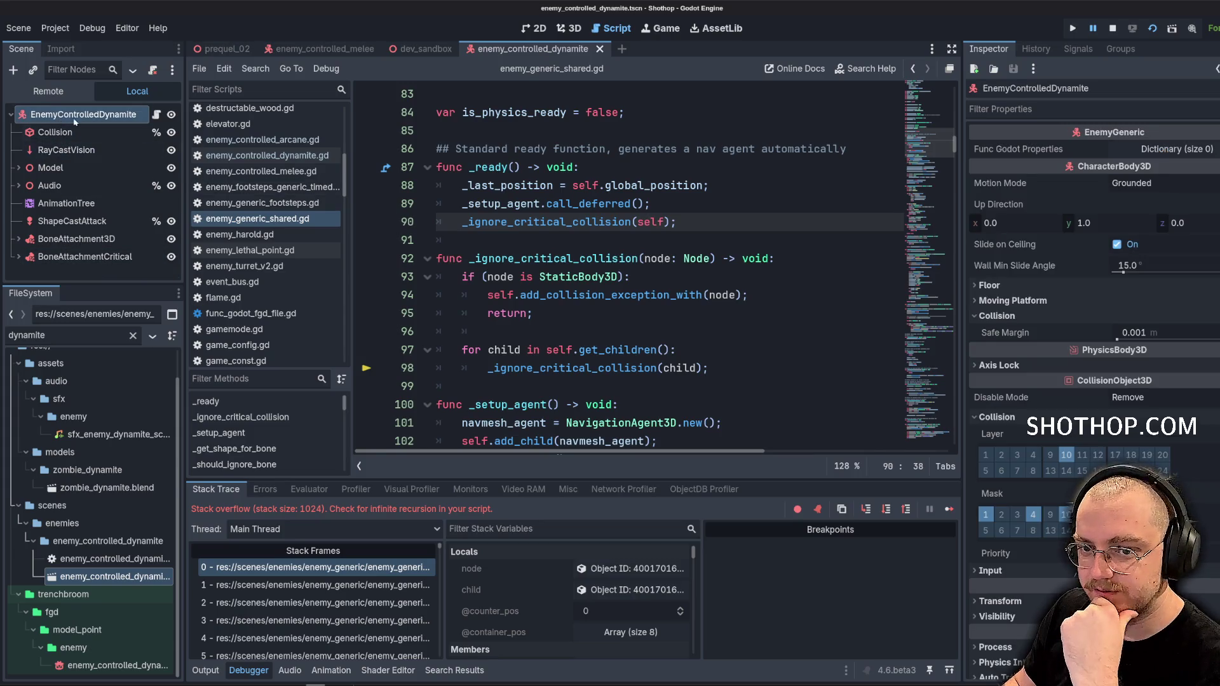
Review the StaticBody3D check and its return on lines 93–95
{"action": "left_click", "coordinate": [545, 234]}
{"action": "left_click", "coordinate": [519, 277]}
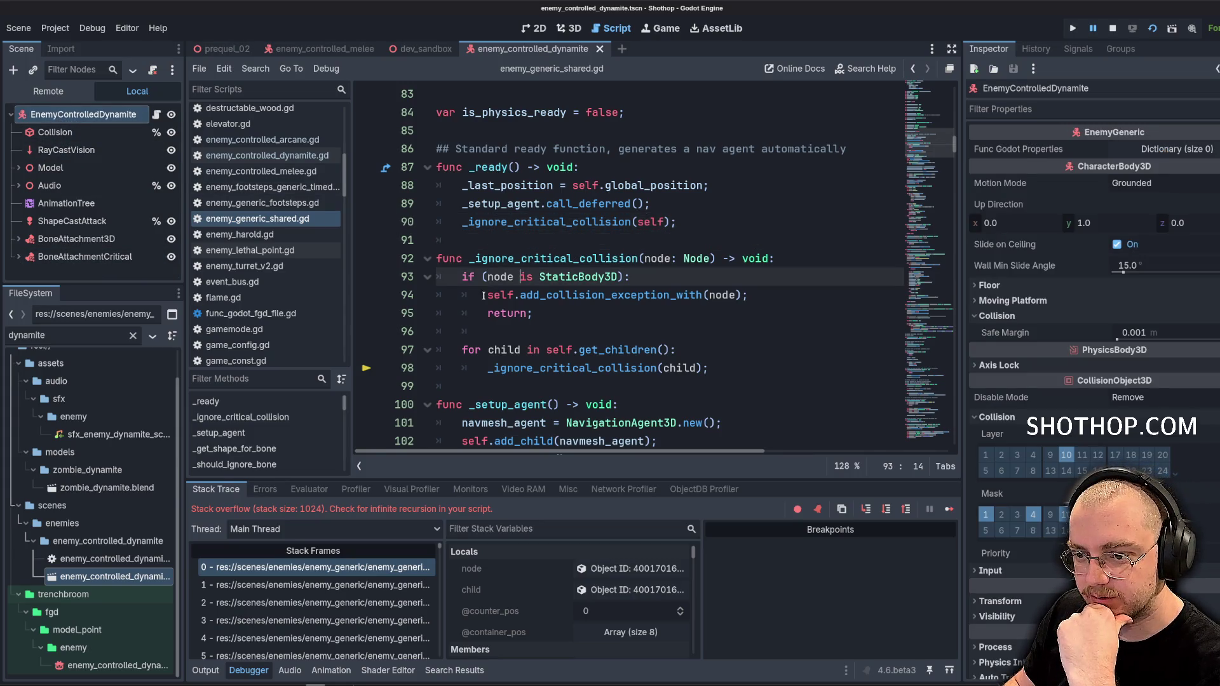
{"action": "left_click_drag", "start_coordinate": [538, 284], "coordinate": [572, 314]}
{"action": "left_click", "coordinate": [592, 248]}
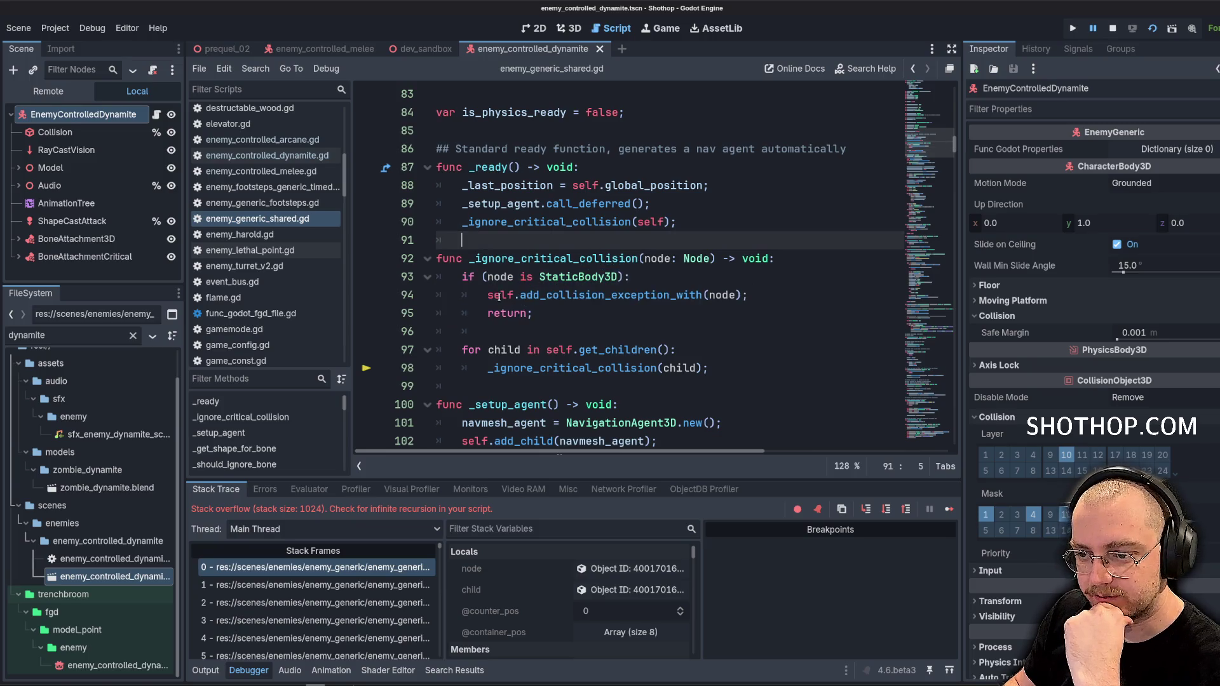
{"action": "double_click", "coordinate": [610, 295]}
{"action": "scroll", "coordinate": [572, 267], "scroll_direction": "down", "scroll_amount": 2}
{"action": "left_click", "coordinate": [510, 229]}
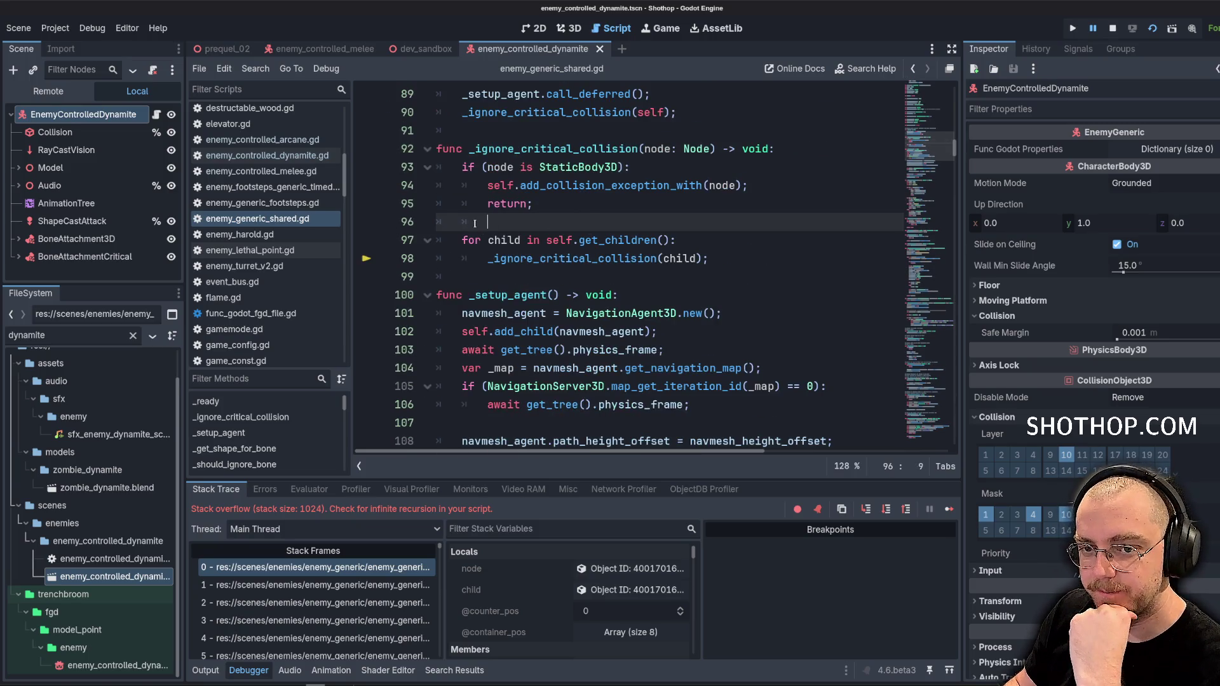
Inspect the for loop over get_children and the recursive call on lines 97–98
{"action": "triple_click", "coordinate": [456, 243]}
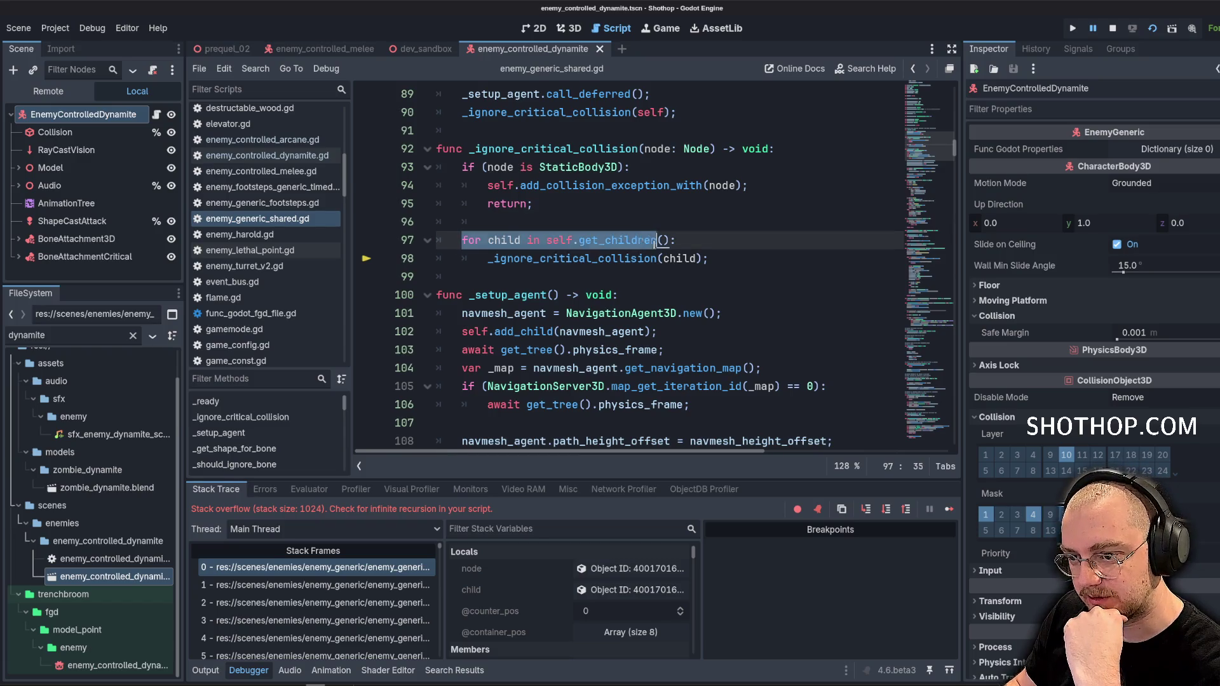
{"action": "left_click", "coordinate": [533, 203]}
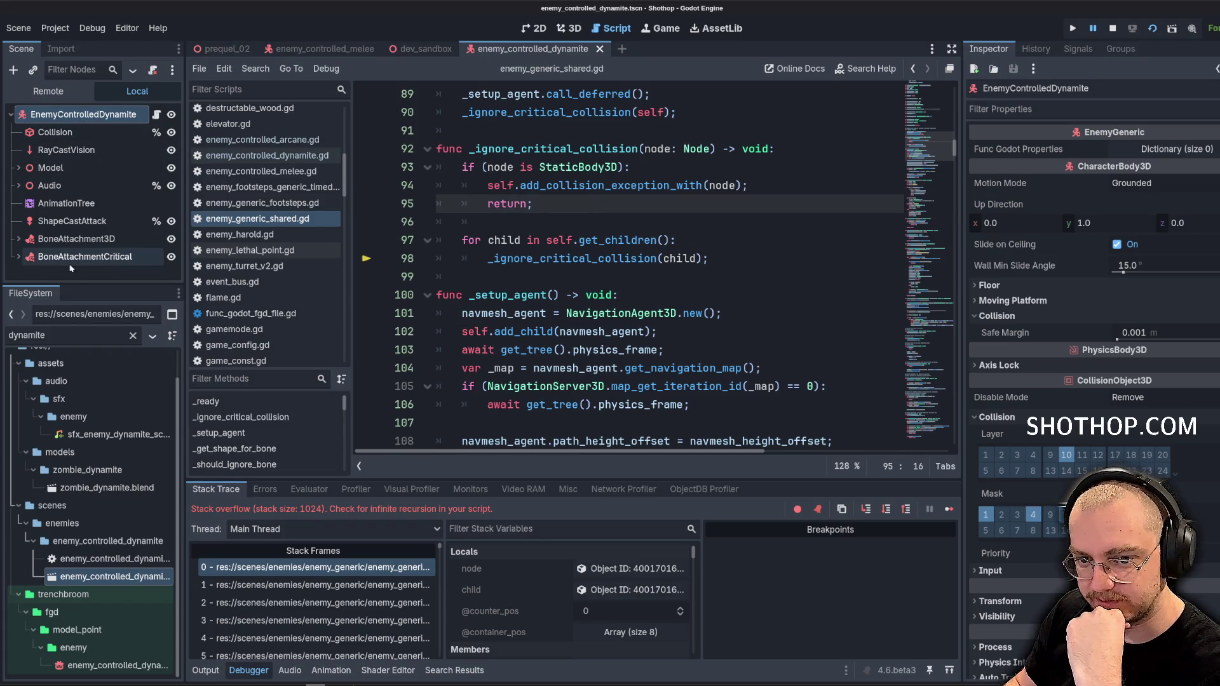
{"action": "left_click", "coordinate": [598, 240]}
{"action": "left_click_drag", "start_coordinate": [488, 261], "coordinate": [709, 259]}
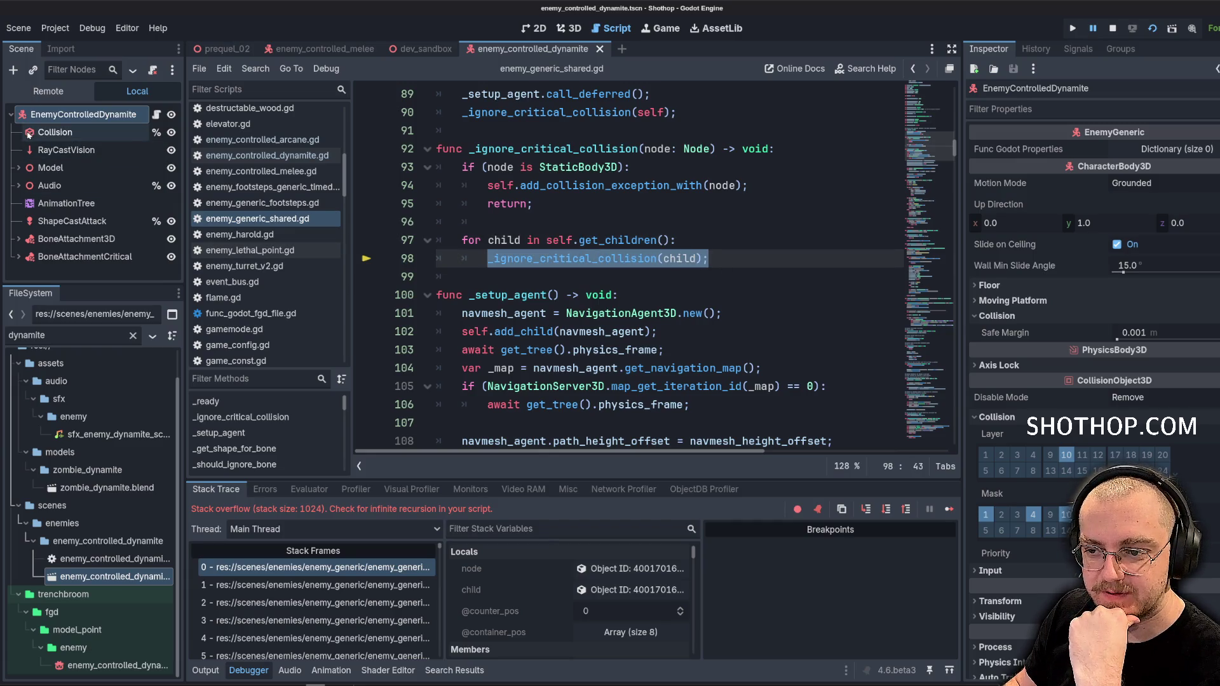
{"action": "left_click", "coordinate": [696, 258]}
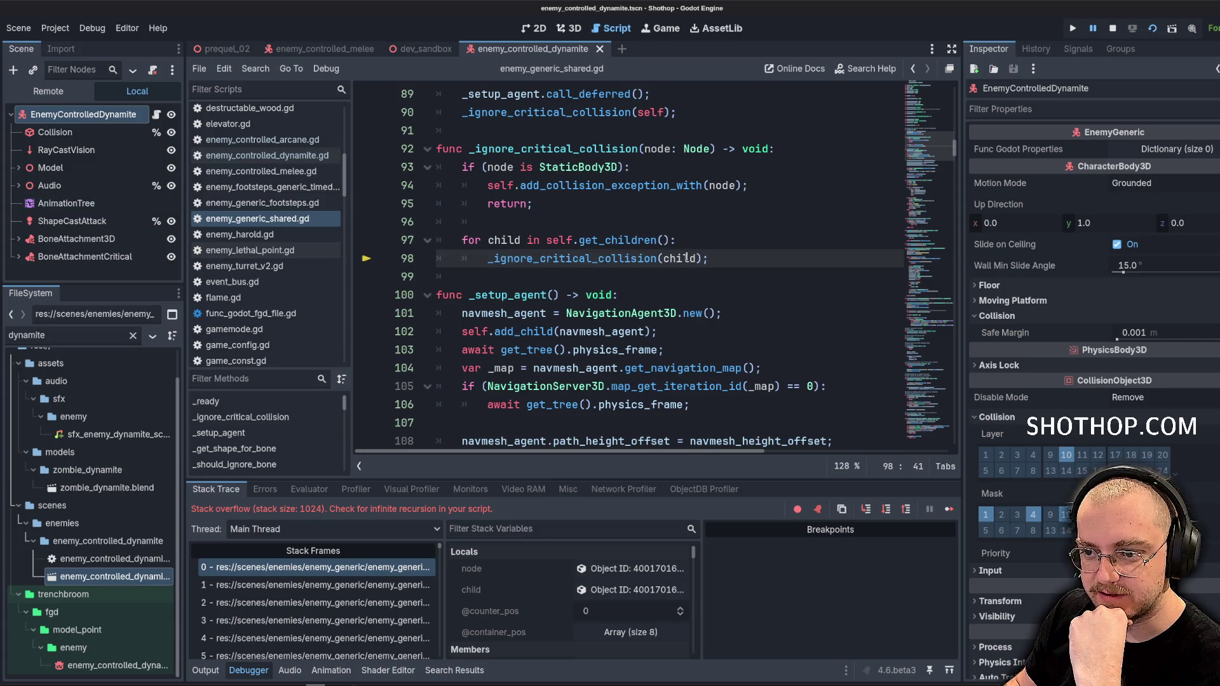
{"action": "mouse_move", "coordinate": [548, 183]}
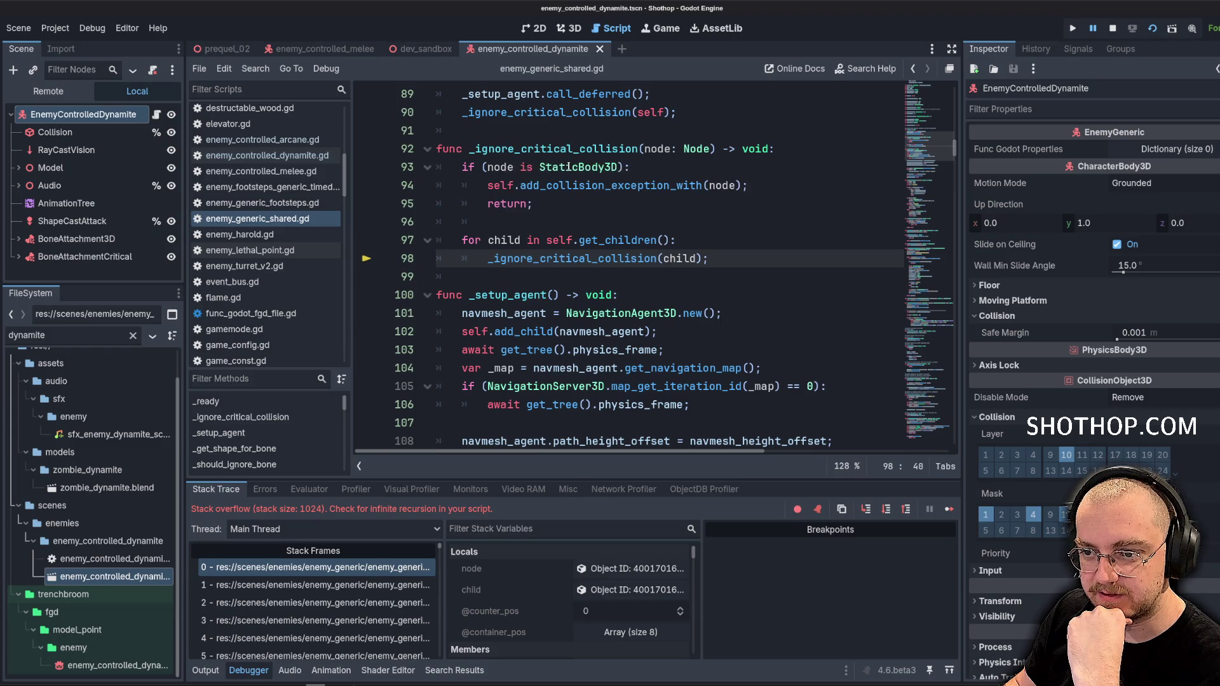
{"action": "double_click", "coordinate": [577, 166]}
{"action": "left_click", "coordinate": [602, 202]}
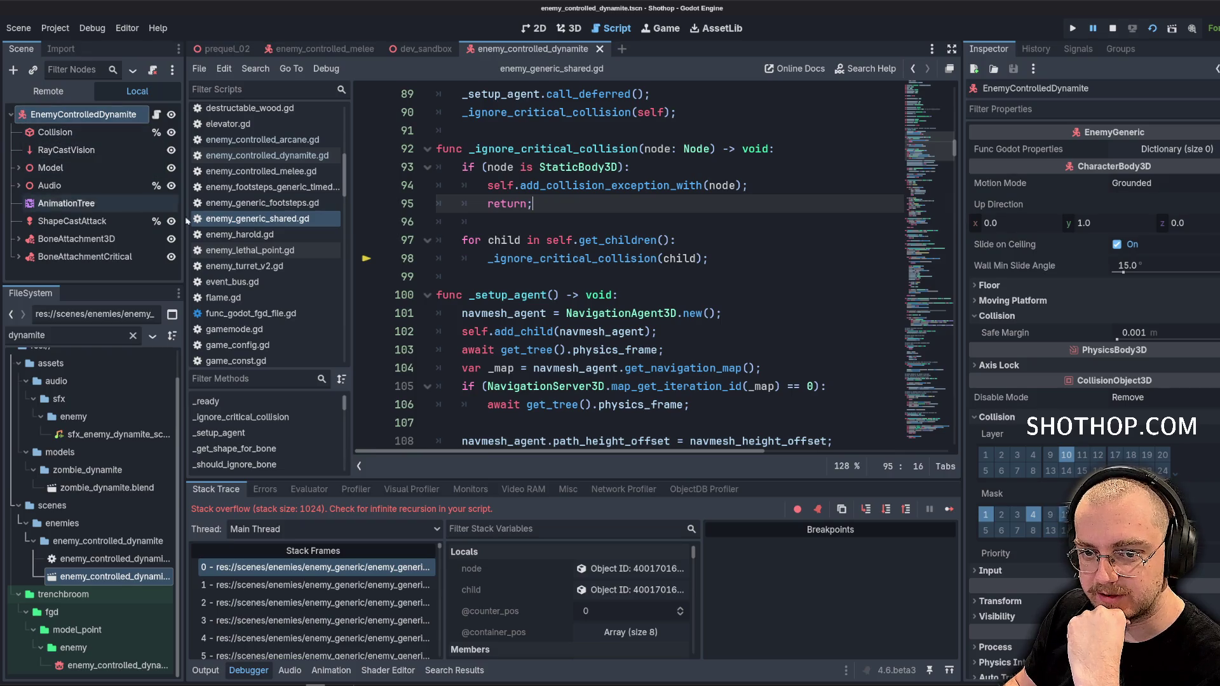
Expand BoneAttachmentCritical, BoneAttachment3D and Audio in the Scene dock to show their children
{"action": "left_click", "coordinate": [18, 256]}
{"action": "scroll", "coordinate": [64, 267], "scroll_direction": "down", "scroll_amount": 1}
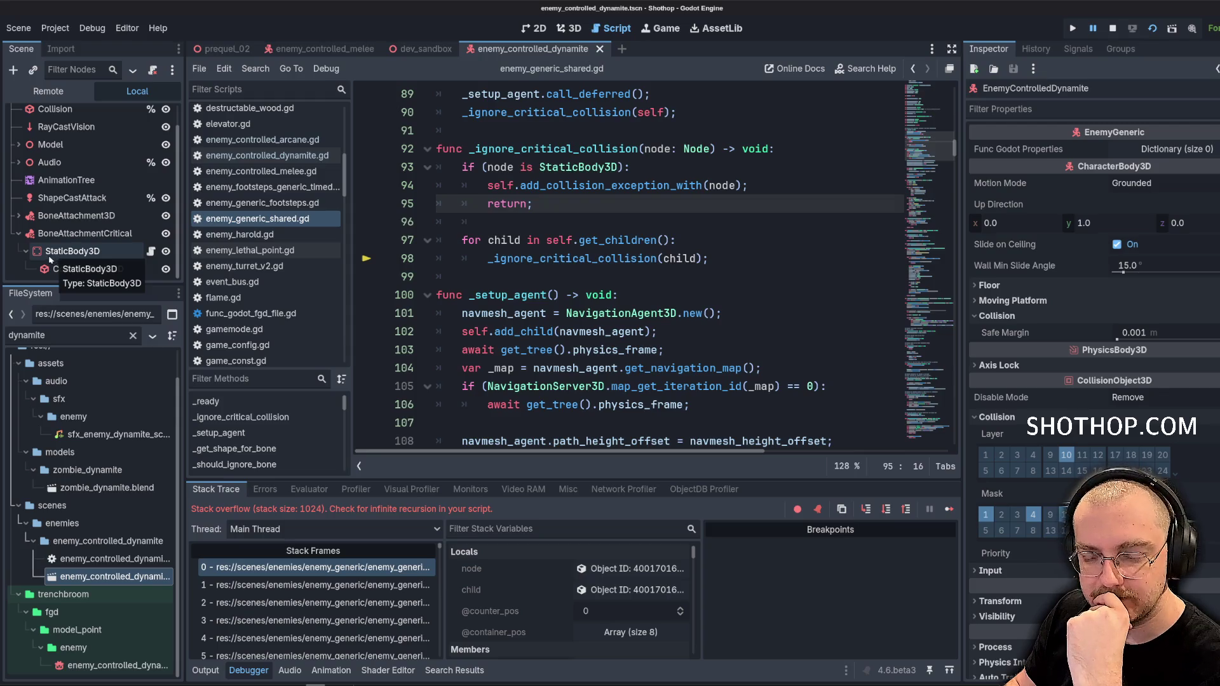
{"action": "left_click", "coordinate": [19, 216]}
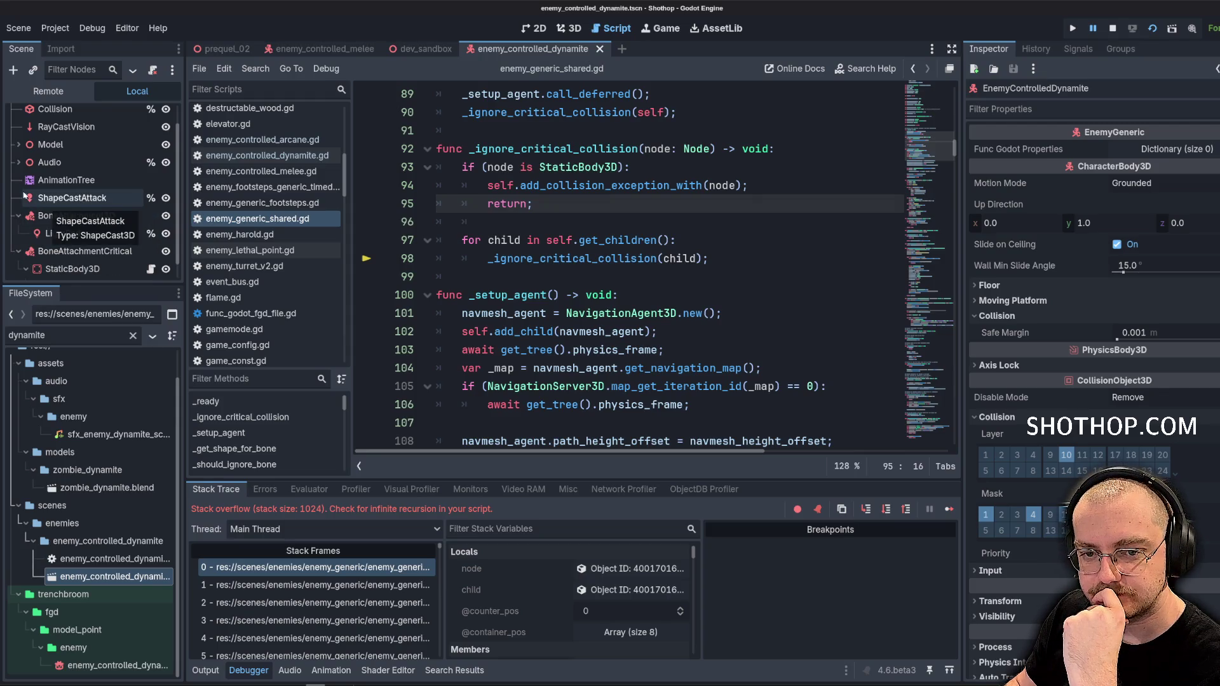
{"action": "left_click", "coordinate": [18, 164]}
Re-examine the child loop on lines 97–98 below the return
{"action": "left_click", "coordinate": [531, 240]}
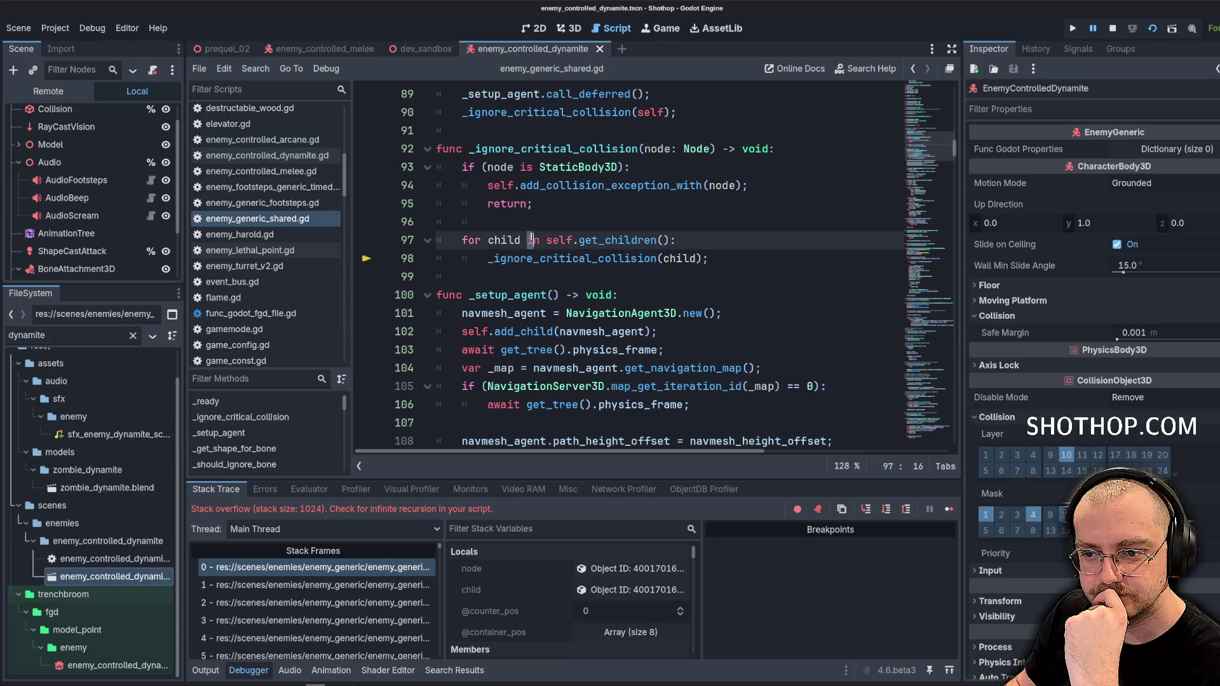
{"action": "left_click", "coordinate": [537, 222]}
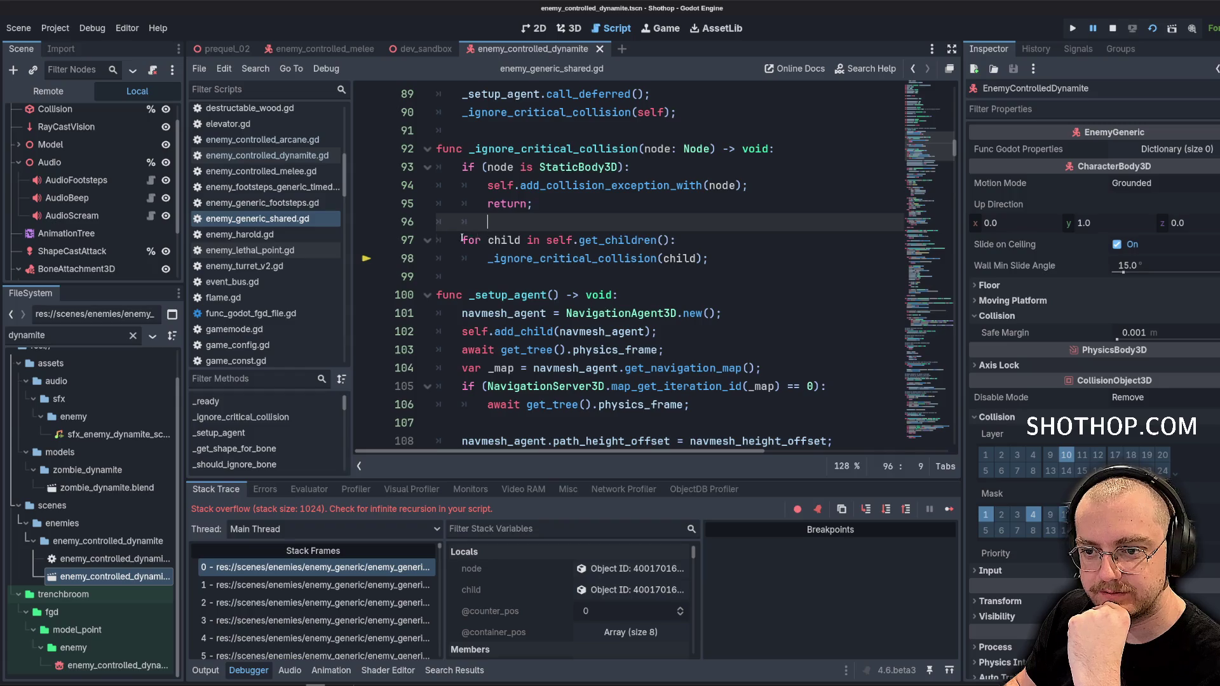
{"action": "left_click_drag", "start_coordinate": [462, 239], "coordinate": [708, 259]}
{"action": "left_click", "coordinate": [618, 211]}
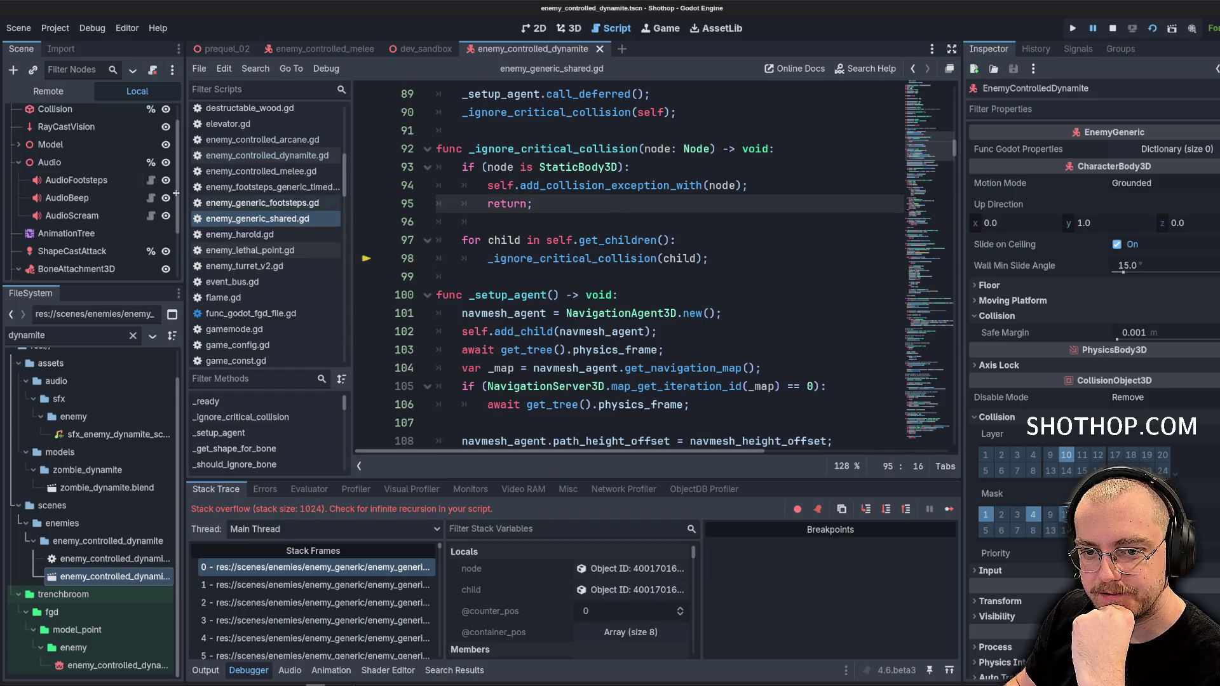
{"action": "scroll", "coordinate": [99, 183], "scroll_direction": "down", "scroll_amount": 2}
{"action": "scroll", "coordinate": [93, 201], "scroll_direction": "up", "scroll_amount": 4}
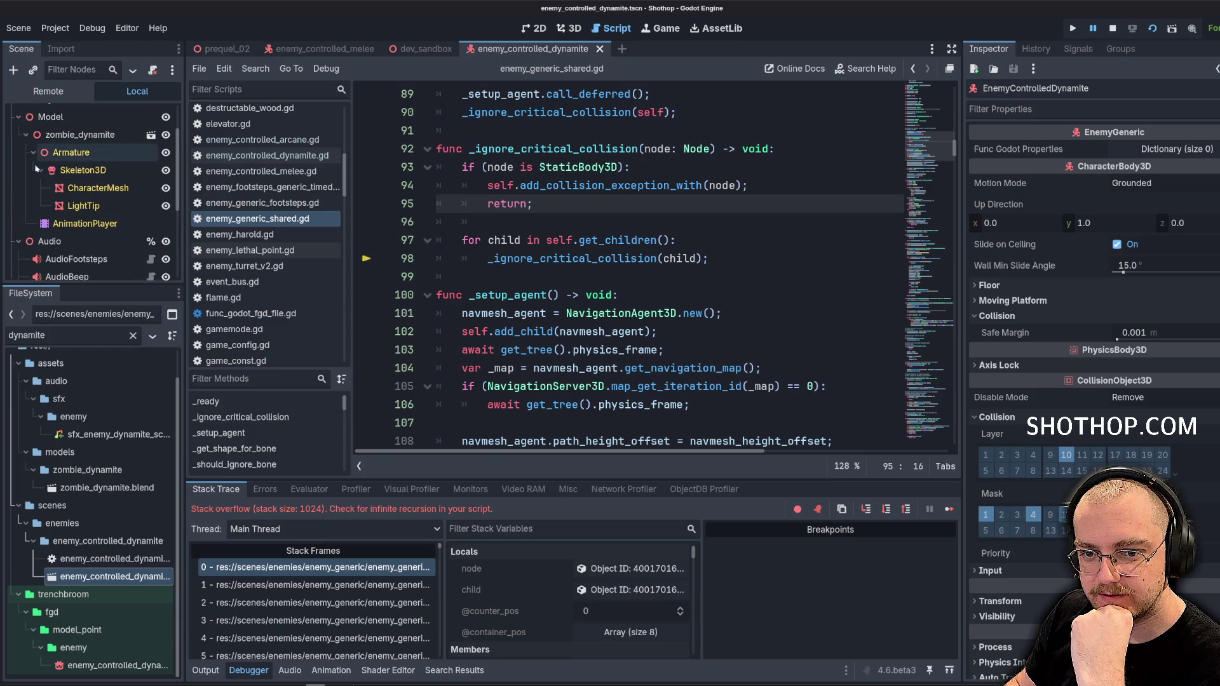
{"action": "scroll", "coordinate": [19, 130], "scroll_direction": "up", "scroll_amount": 2}
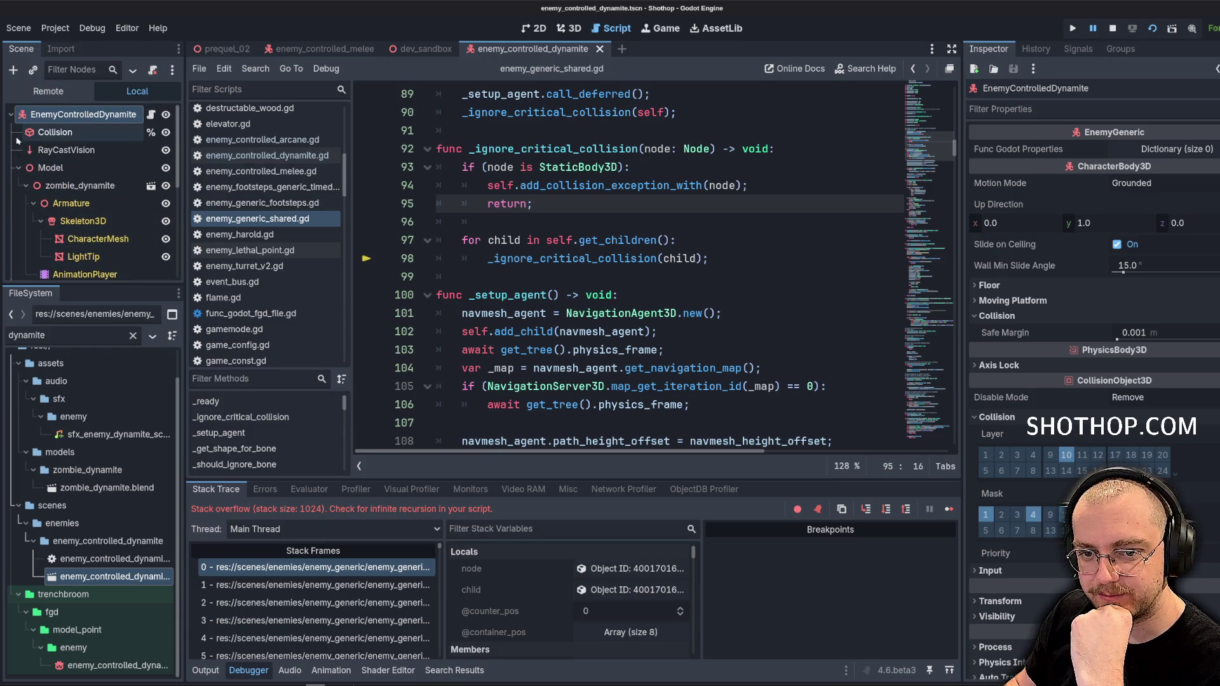
{"action": "left_click", "coordinate": [563, 239]}
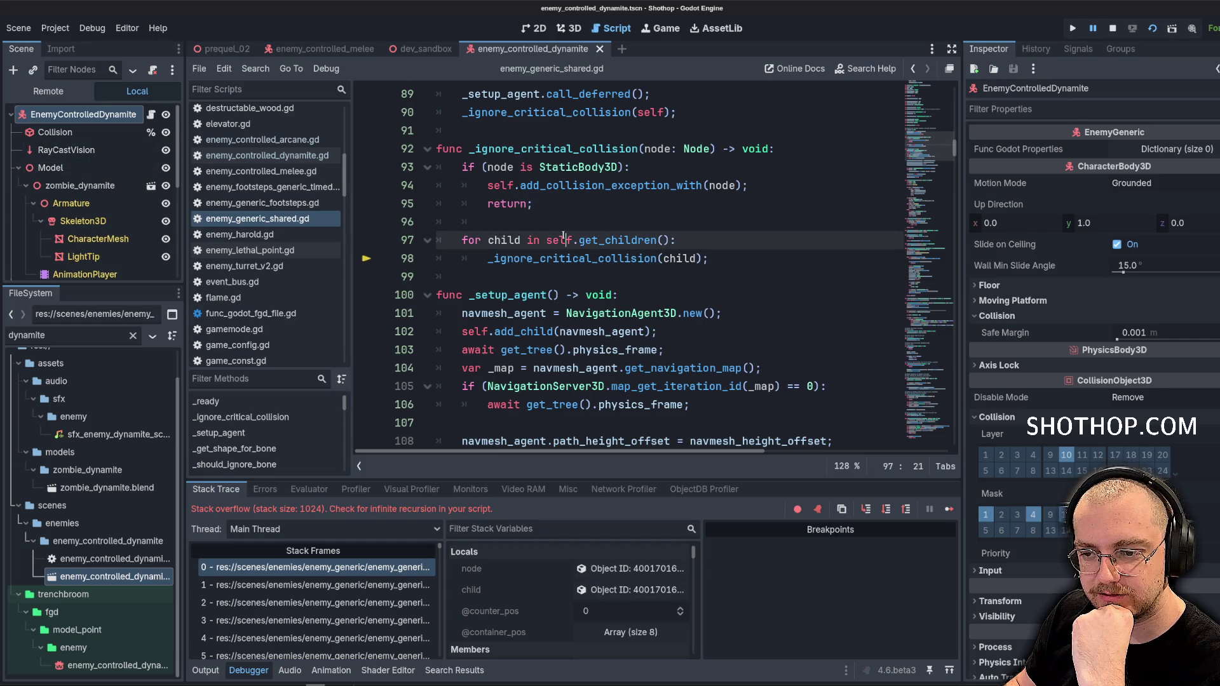
Insert a print(node.name) debug line before the child loop, then return to dev_sandbox
{"action": "key", "text": "Up"}
{"action": "scroll", "coordinate": [607, 257], "scroll_direction": "up", "scroll_amount": 2}
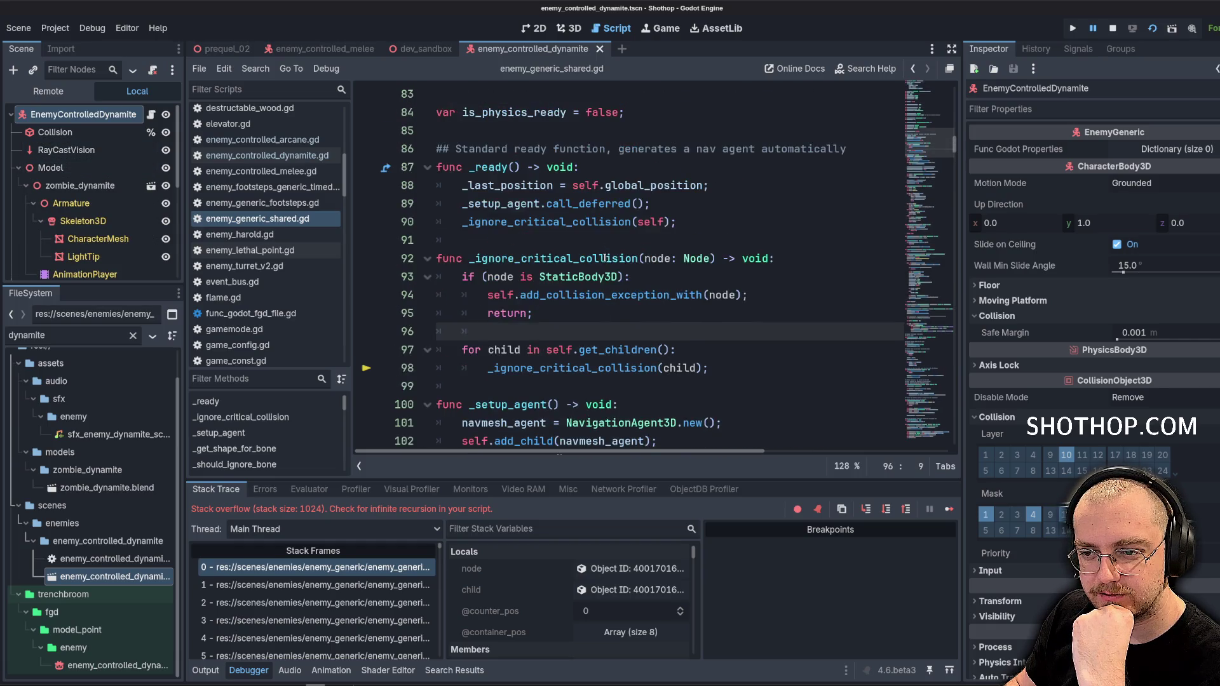
{"action": "key", "text": "Return"}
{"action": "key", "text": "Return"}
{"action": "key", "text": "Up"}
{"action": "type", "text": "prion"}
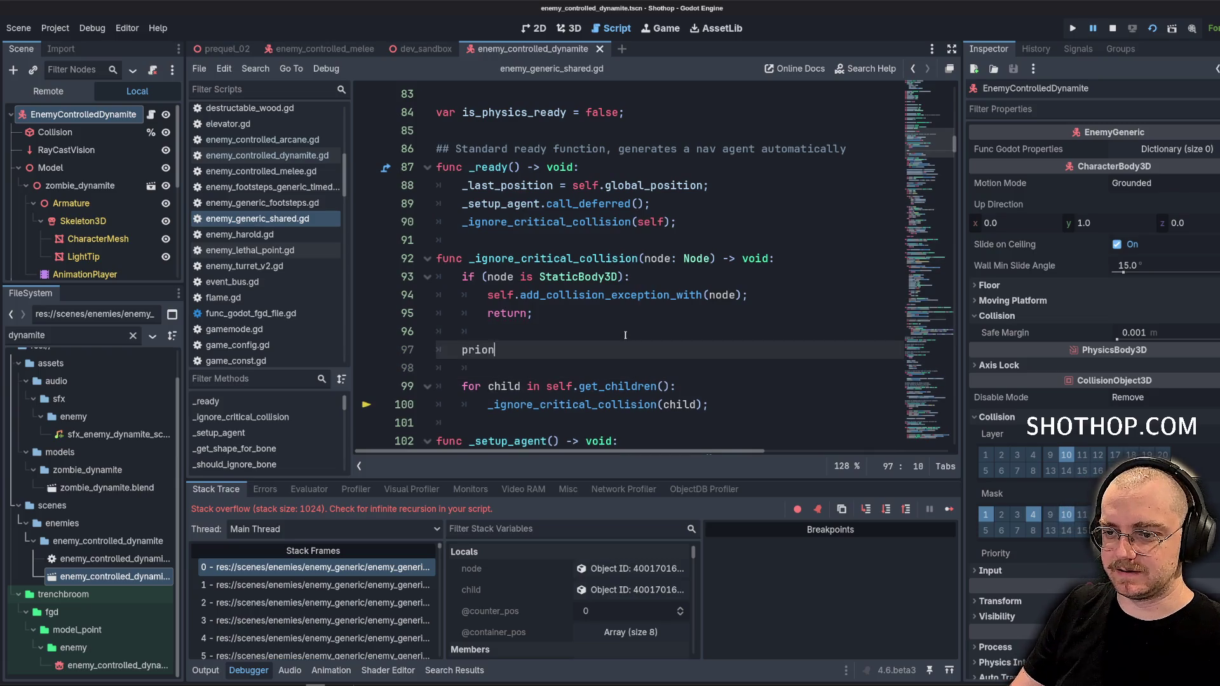
{"action": "key", "text": "BackSpace"}
{"action": "key", "text": "BackSpace"}
{"action": "type", "text": "nt"}
{"action": "key", "text": "Return"}
{"action": "type", "text": "node.nma"}
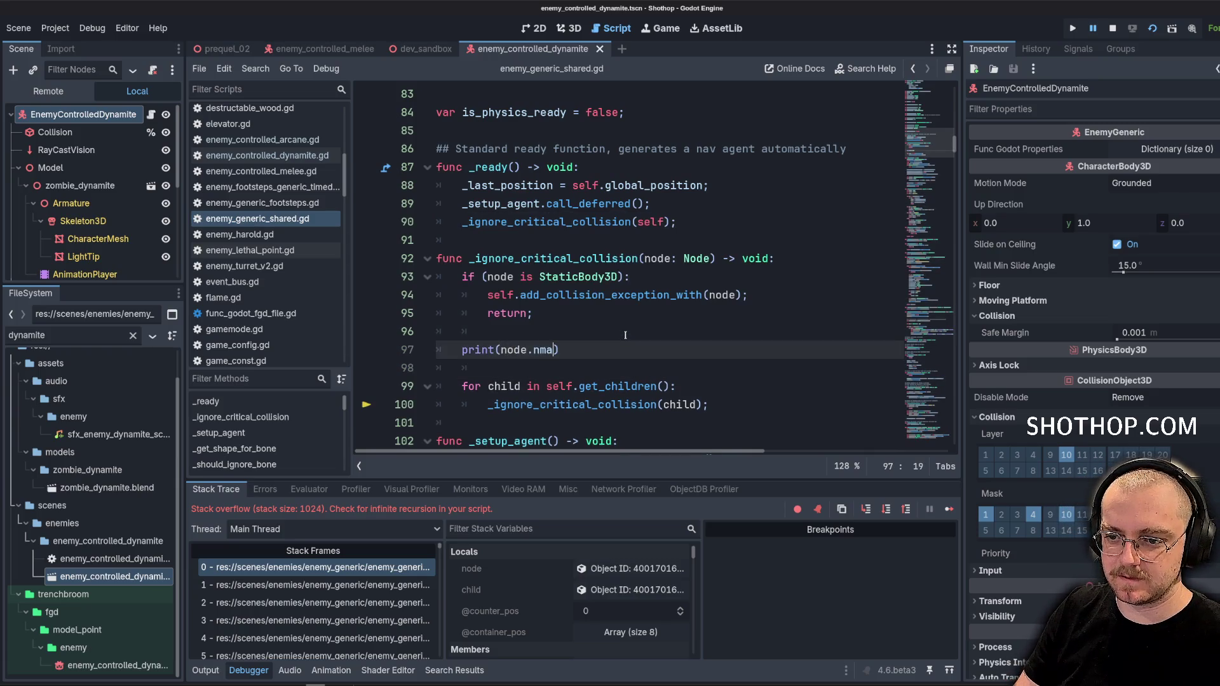
{"action": "key", "text": "BackSpace"}
{"action": "key", "text": "BackSpace"}
{"action": "type", "text": "ame"}
{"action": "left_click", "coordinate": [709, 148]}
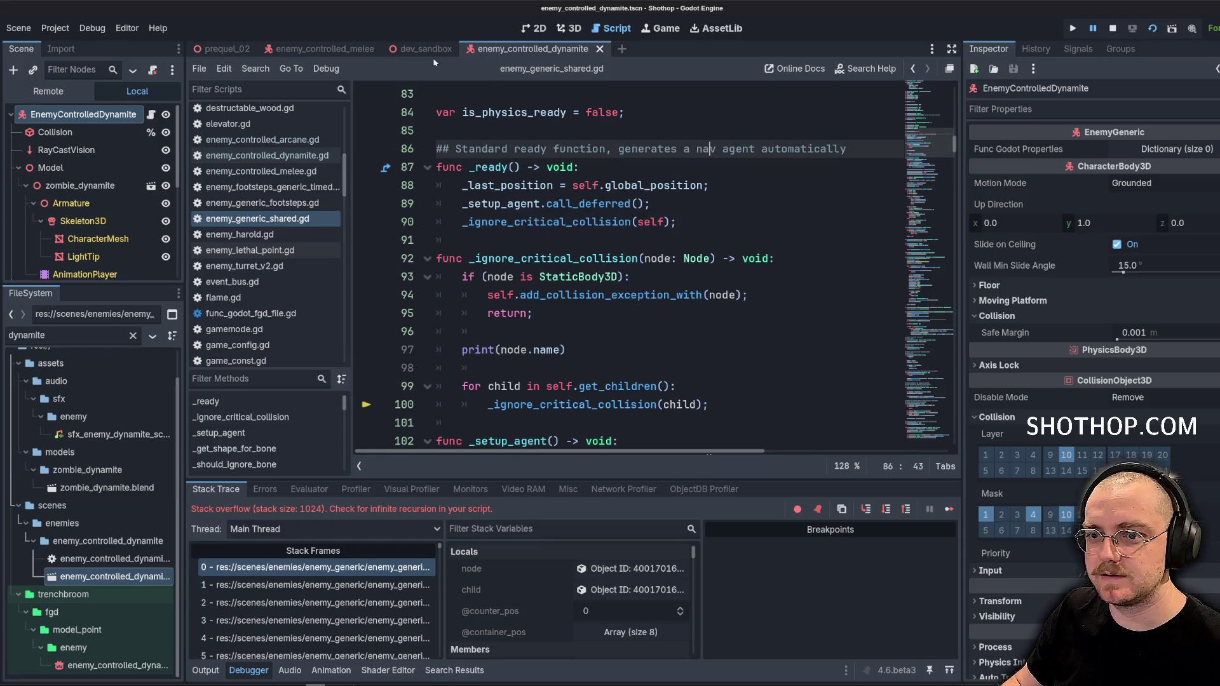
{"action": "left_click", "coordinate": [425, 49]}
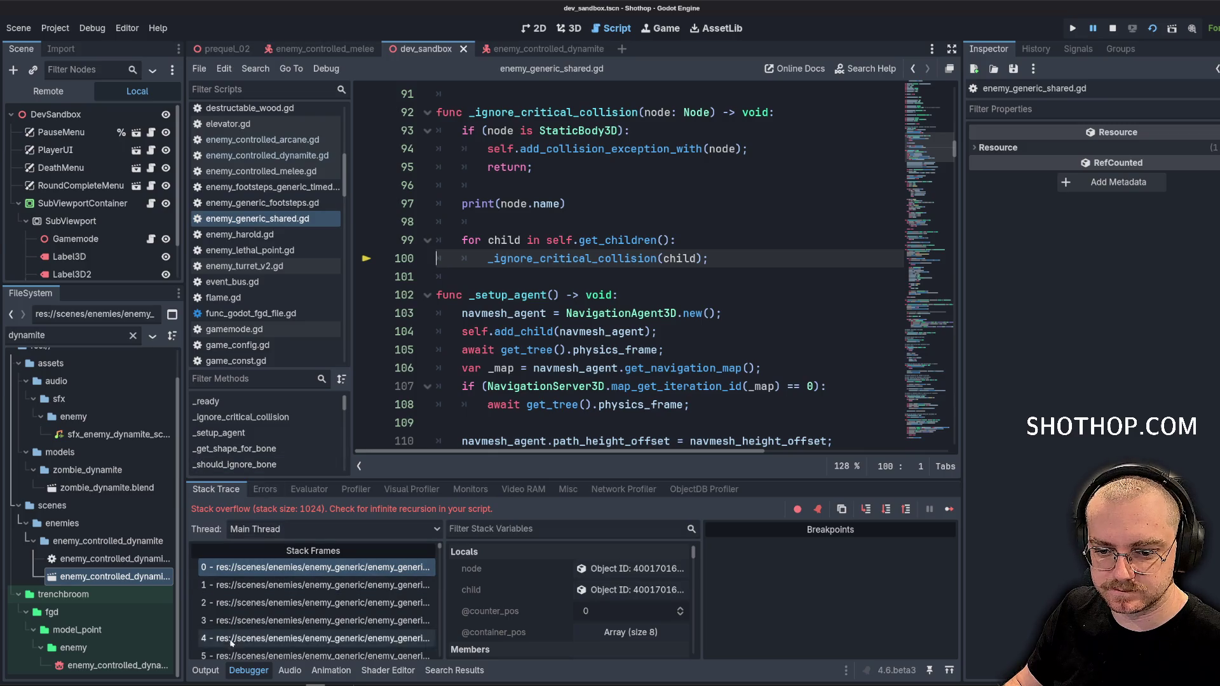
Show the Output log, reopen enemy_controlled_dynamite and select its Collision node
{"action": "left_click", "coordinate": [205, 671]}
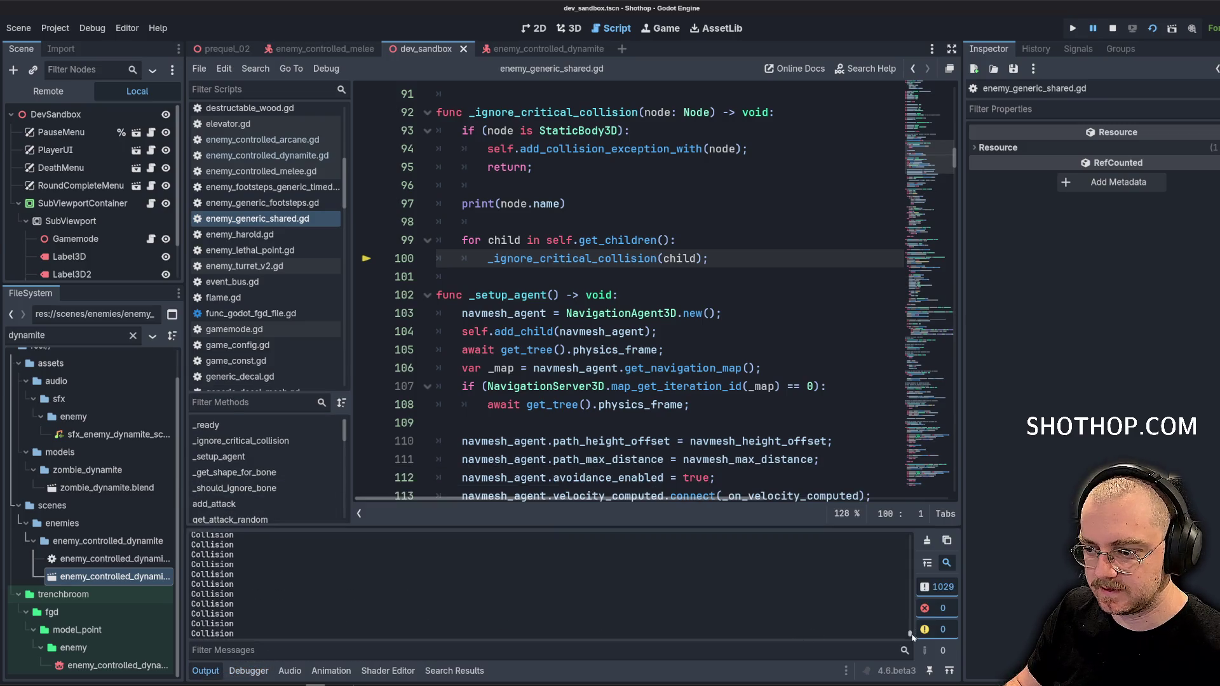
{"action": "left_click_drag", "start_coordinate": [912, 636], "coordinate": [912, 537]}
{"action": "scroll", "coordinate": [115, 195], "scroll_direction": "down", "scroll_amount": 2}
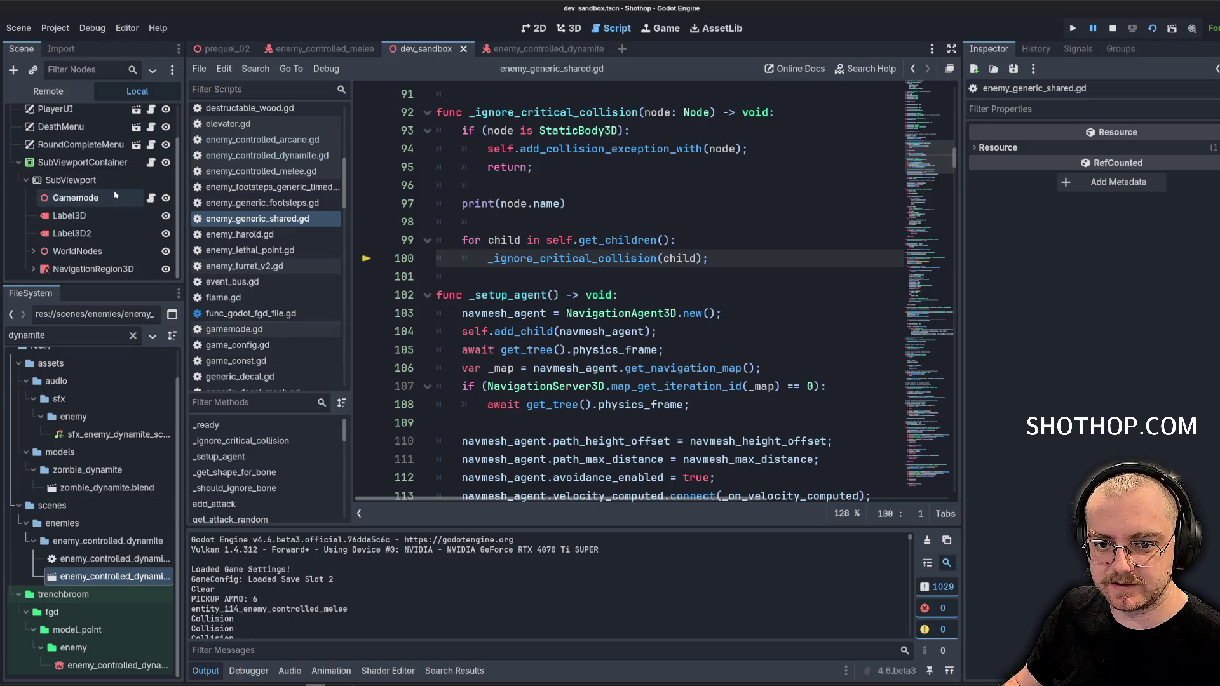
{"action": "left_click", "coordinate": [540, 48]}
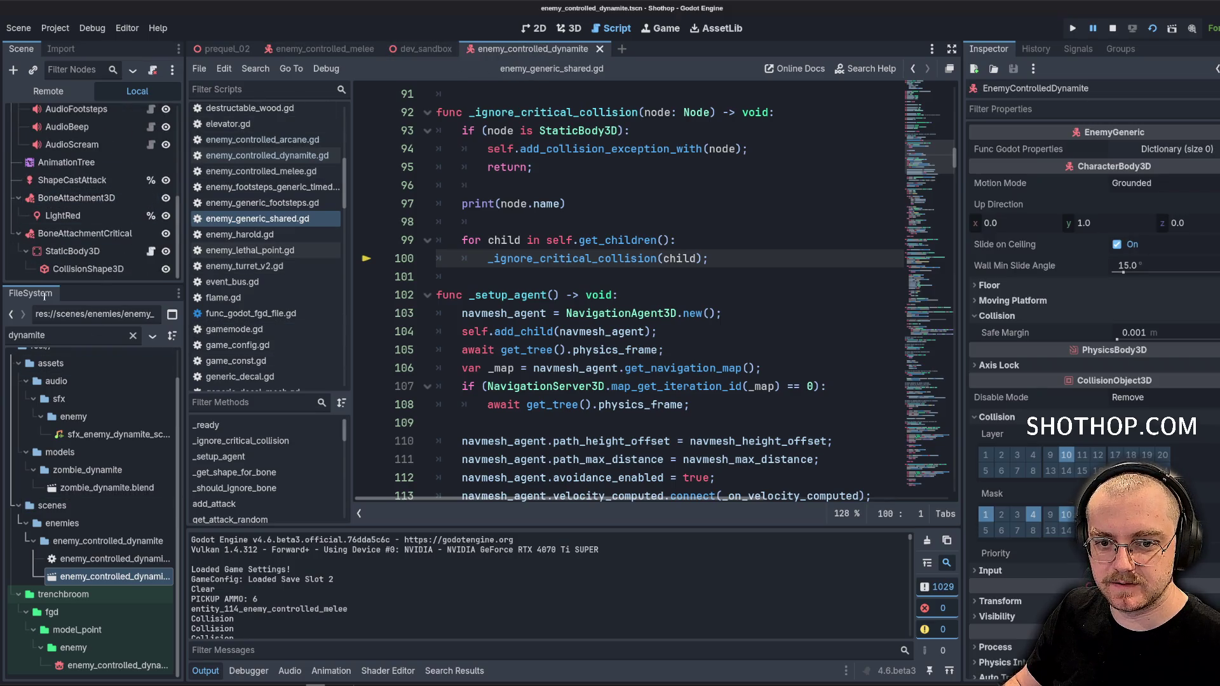
{"action": "scroll", "coordinate": [83, 191], "scroll_direction": "up", "scroll_amount": 10}
{"action": "left_click", "coordinate": [55, 132]}
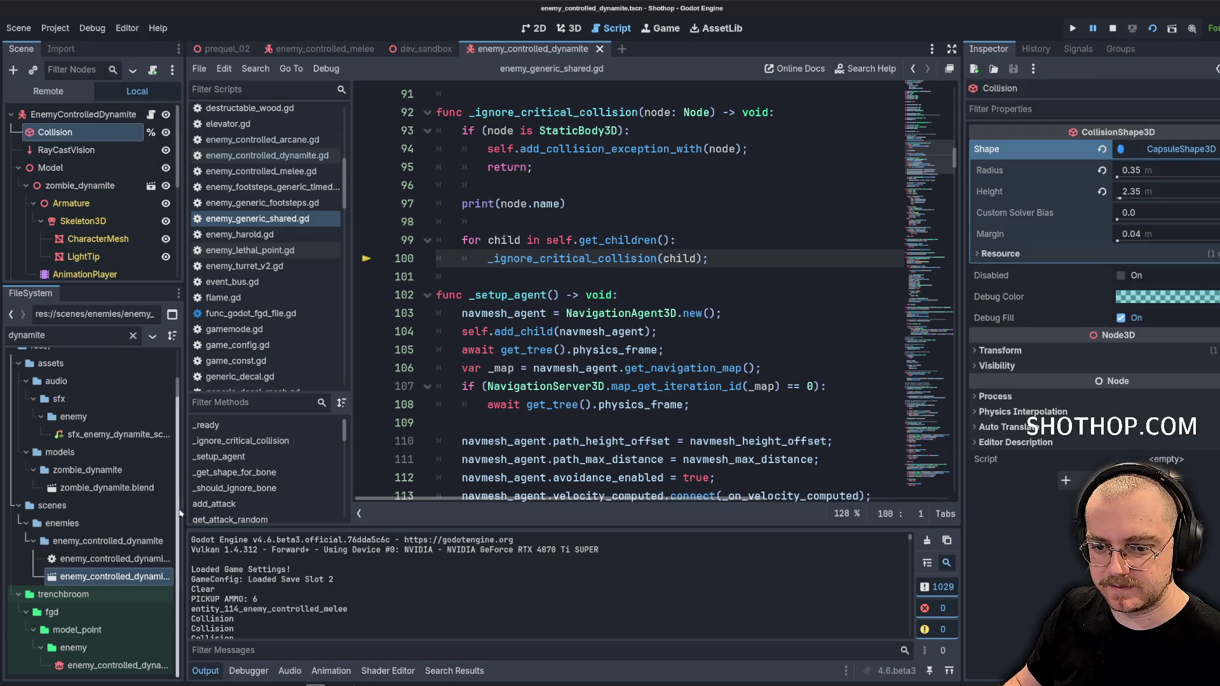
{"action": "scroll", "coordinate": [267, 585], "scroll_direction": "down", "scroll_amount": 5}
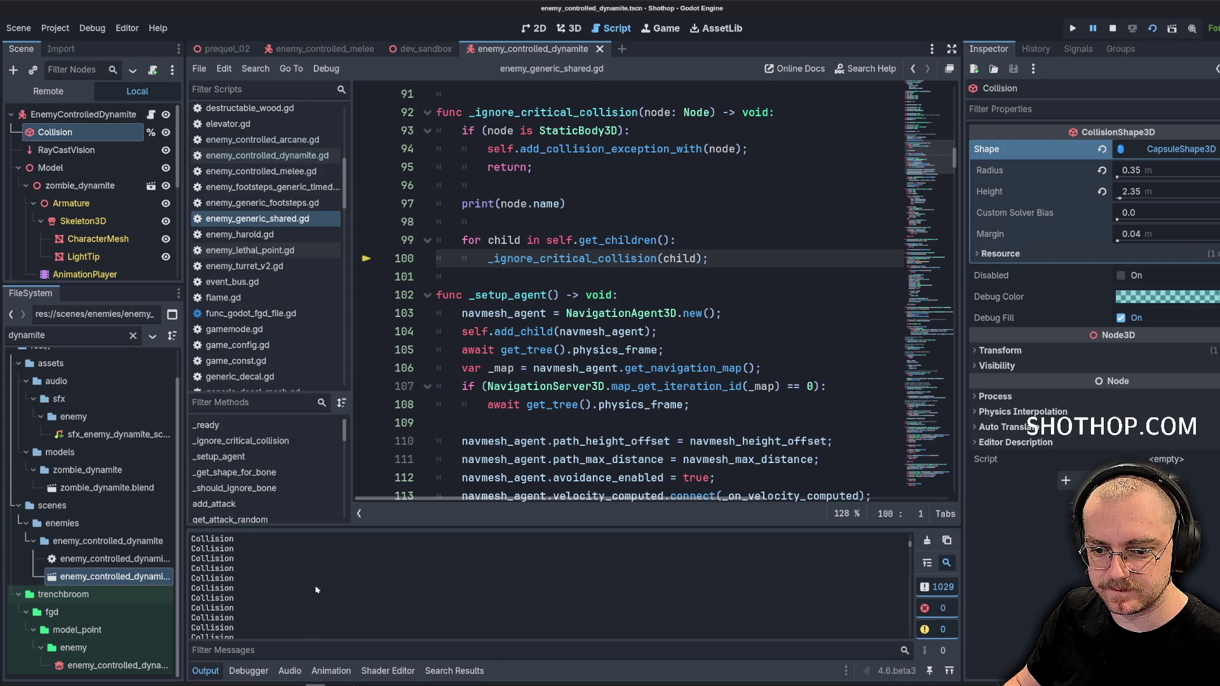
{"action": "scroll", "coordinate": [318, 589], "scroll_direction": "up", "scroll_amount": 5}
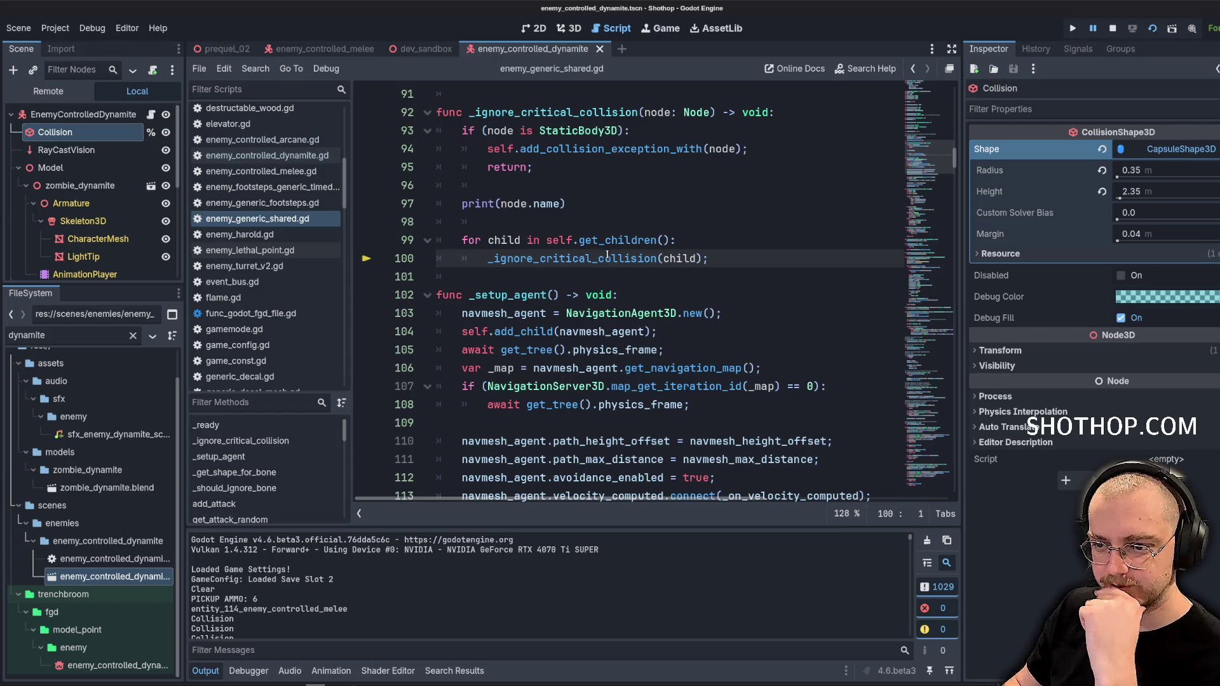
Change self.get_children() to node.get_children(), save, and run the project from dev_sandbox
{"action": "double_click", "coordinate": [553, 239]}
{"action": "type", "text": "node"}
{"action": "left_click", "coordinate": [753, 190]}
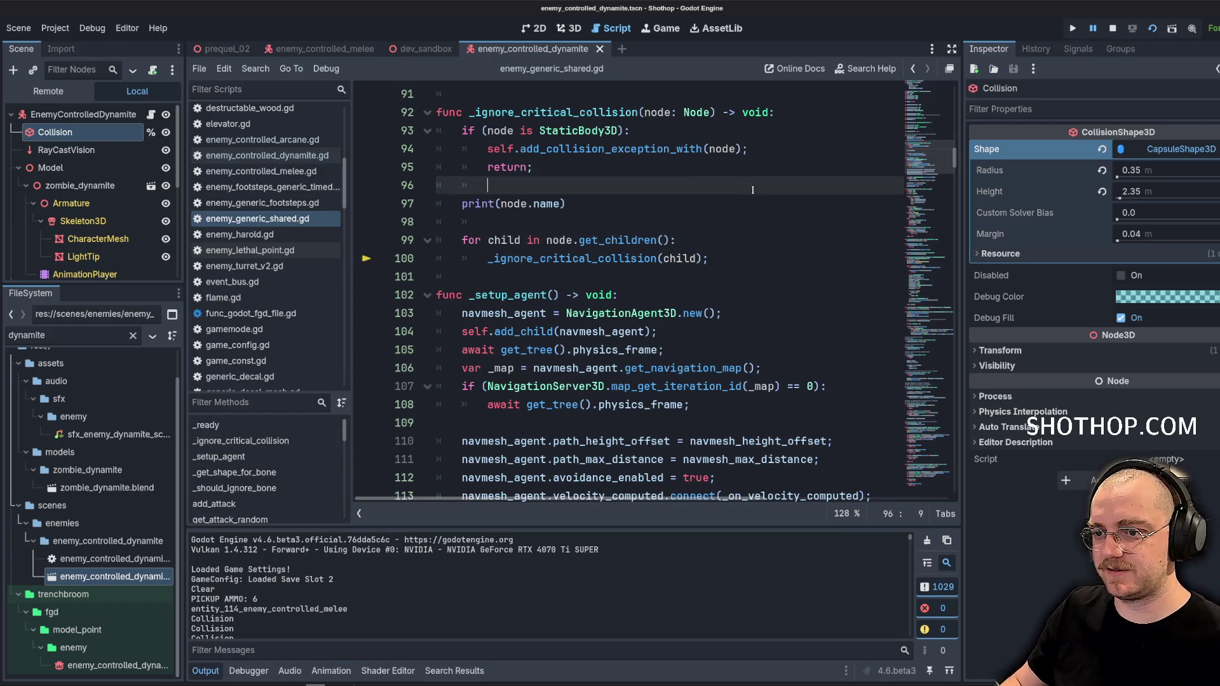
{"action": "key", "text": "ctrl+s"}
{"action": "left_click", "coordinate": [425, 48]}
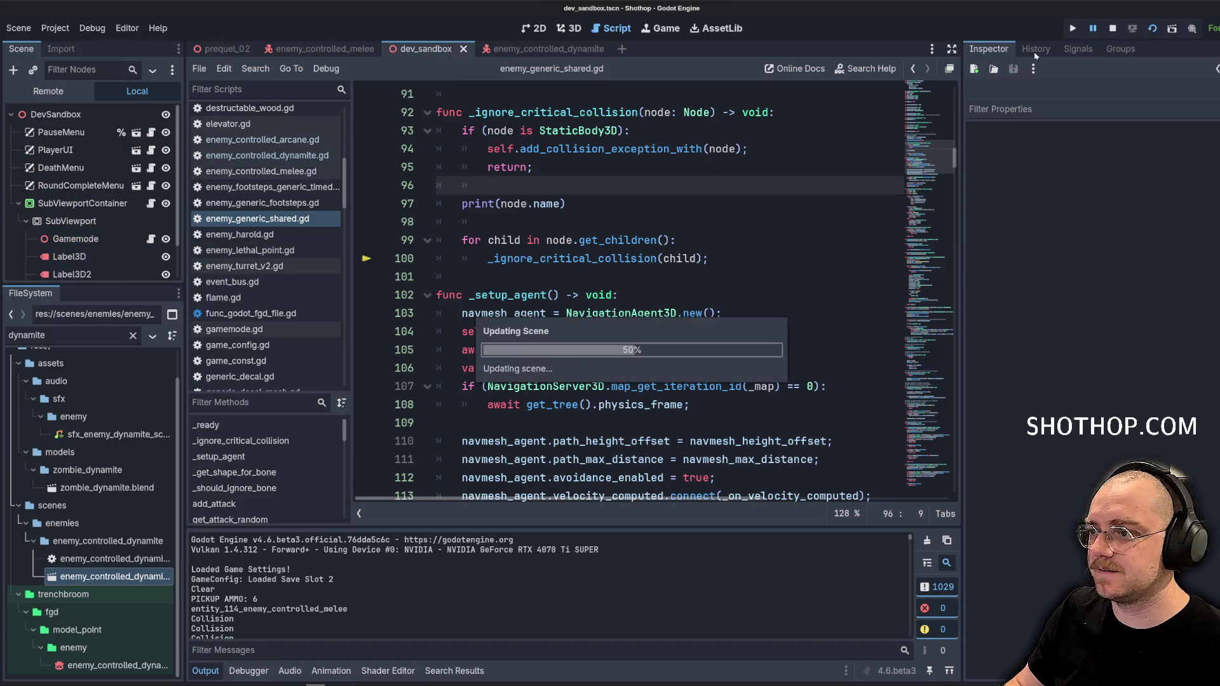
{"action": "left_click", "coordinate": [1073, 28]}
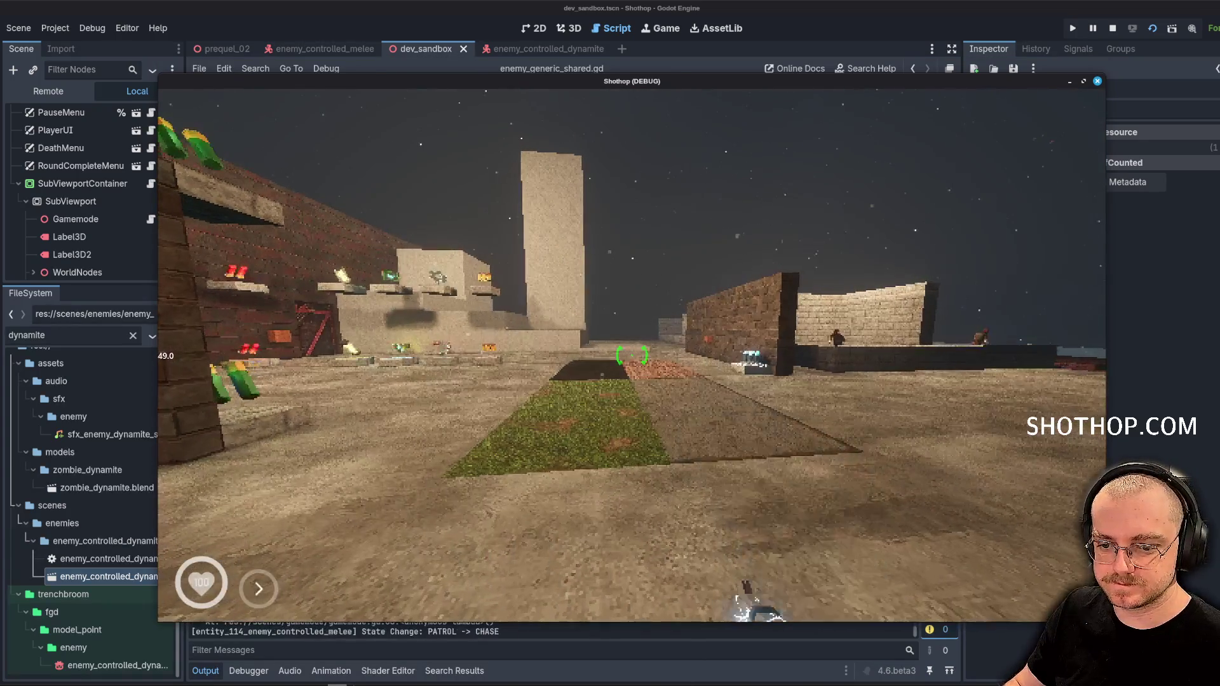
Close the running game and delete the print(node.name) debug line
{"action": "key", "text": "Escape"}
{"action": "key", "text": "F8"}
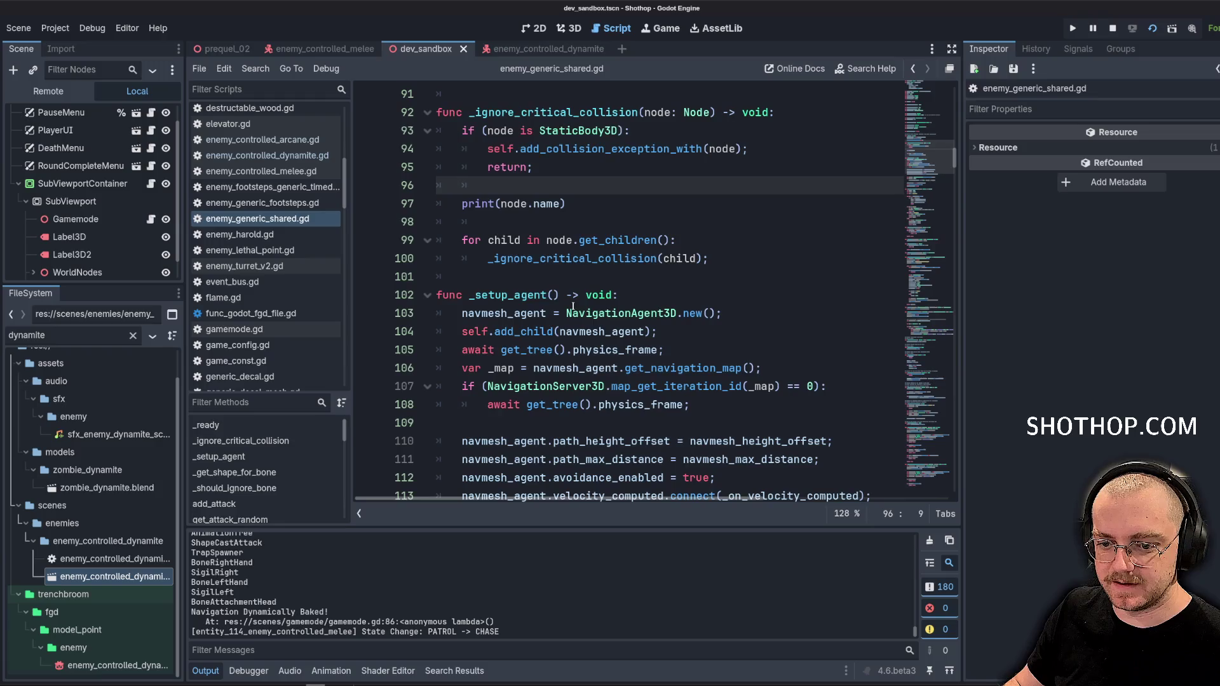
{"action": "scroll", "coordinate": [324, 600], "scroll_direction": "up", "scroll_amount": 5}
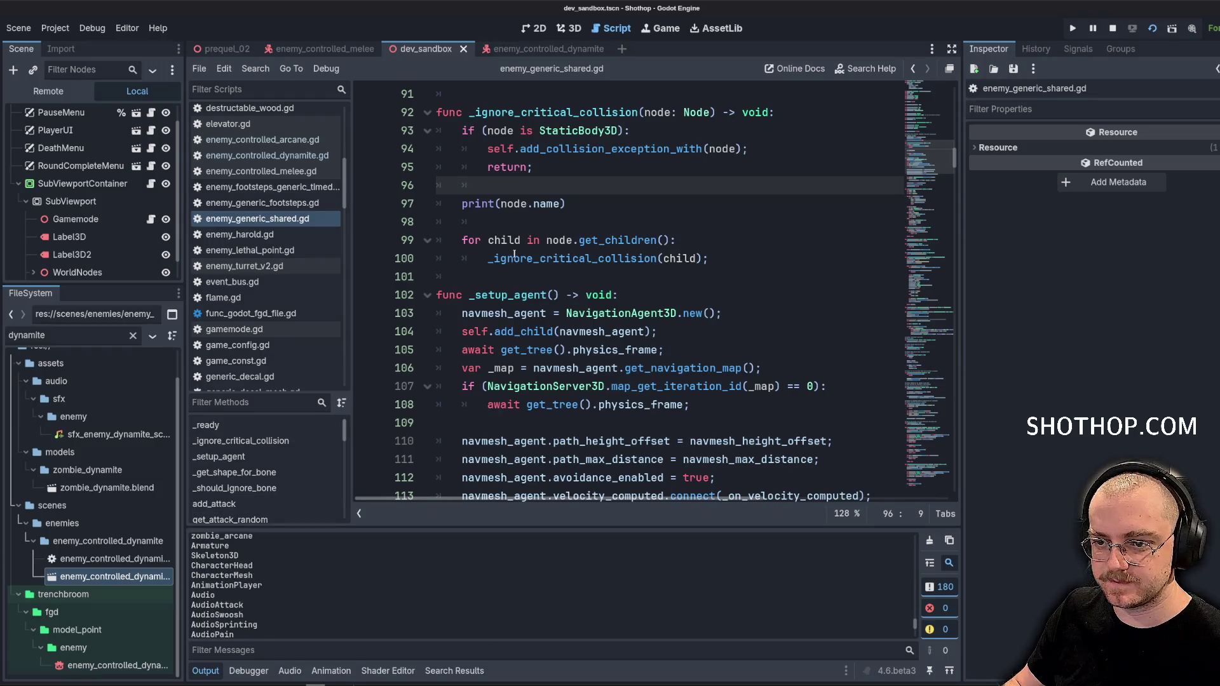
{"action": "mouse_move", "coordinate": [470, 222]}
{"action": "left_mouse_down"}
{"action": "mouse_move", "coordinate": [445, 216]}
{"action": "mouse_move", "coordinate": [437, 185]}
{"action": "left_mouse_up"}
{"action": "key", "text": "BackSpace"}
Relaunch with F5 and shoot the dynamite enemy, dashing away from the explosion
{"action": "key", "text": "F5"}
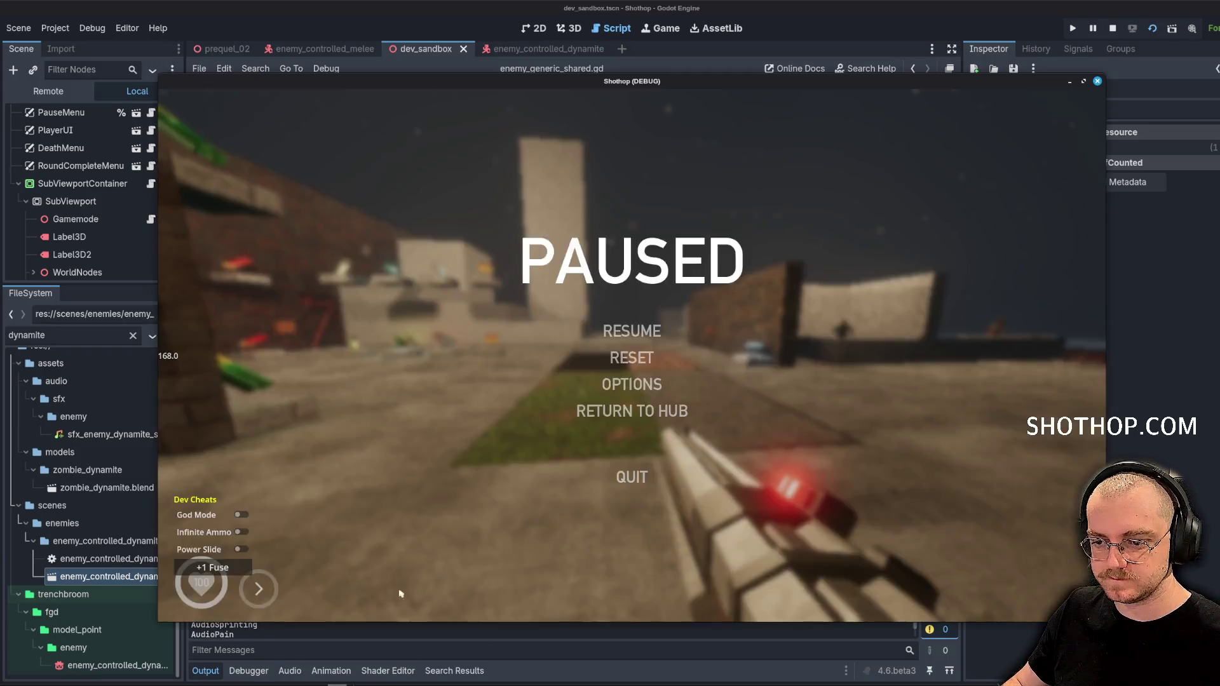
{"action": "key", "text": "Escape"}
{"action": "key", "text": "w"}
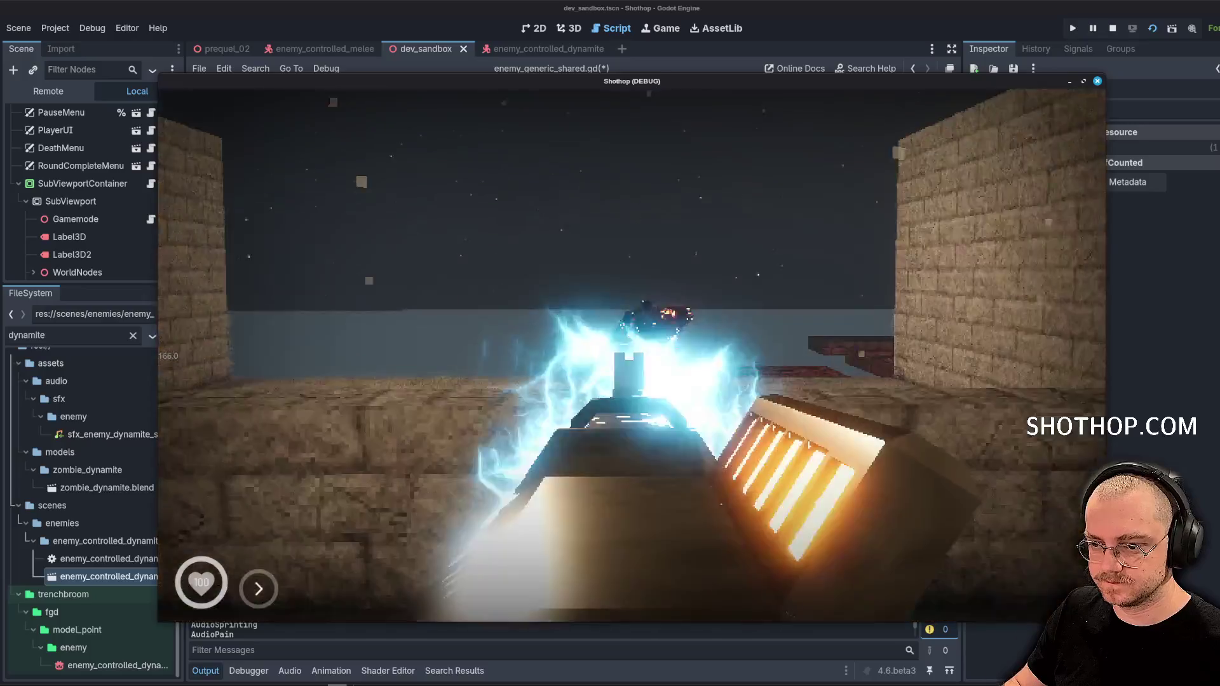
{"action": "left_click", "coordinate": [632, 356]}
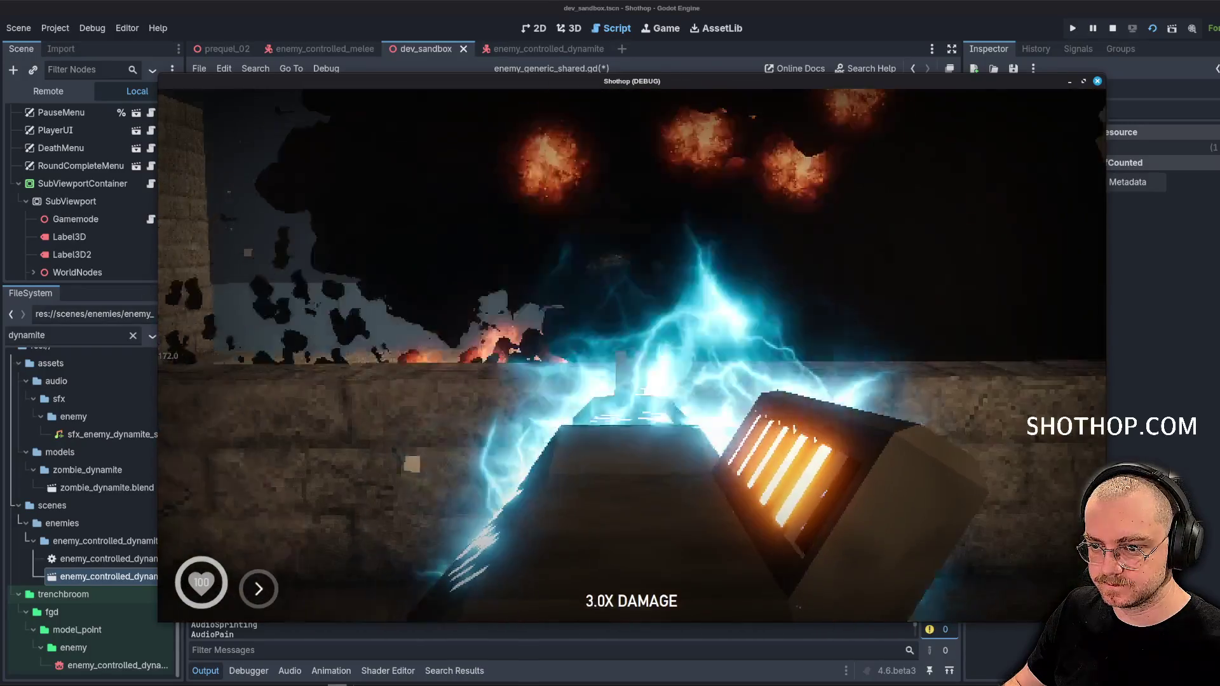
{"action": "key", "text": "shift"}
{"action": "key", "text": "Escape"}
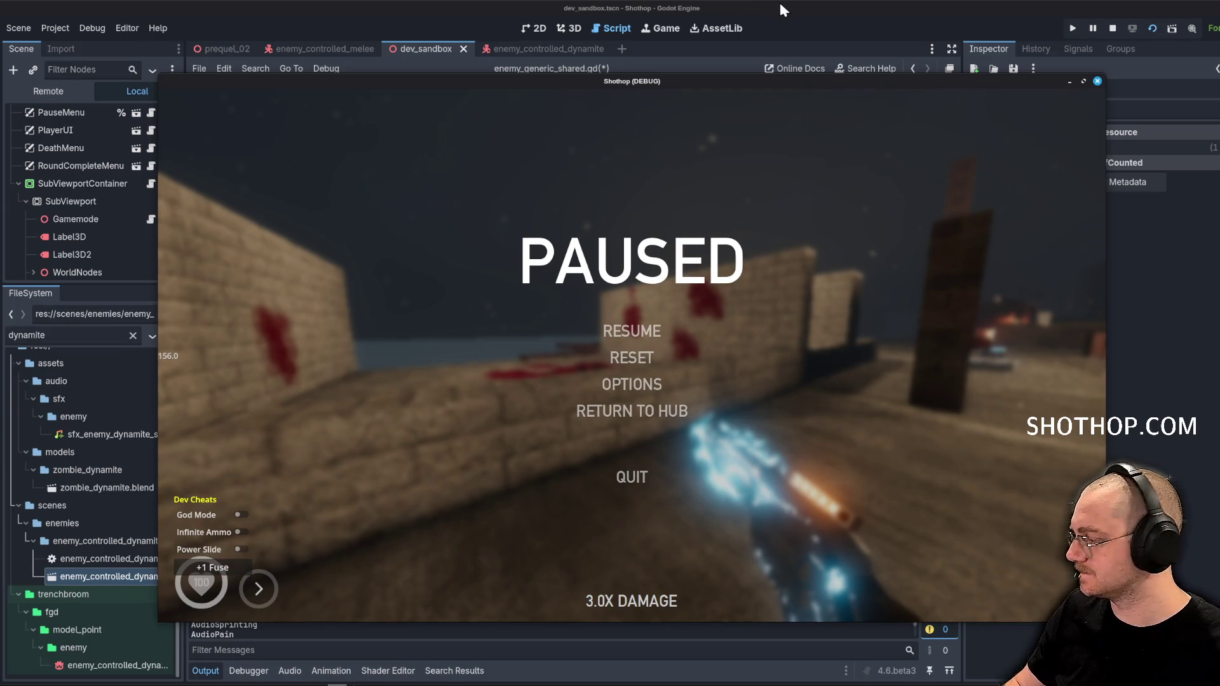
{"action": "key", "text": "Escape"}
{"action": "key", "text": "Escape"}
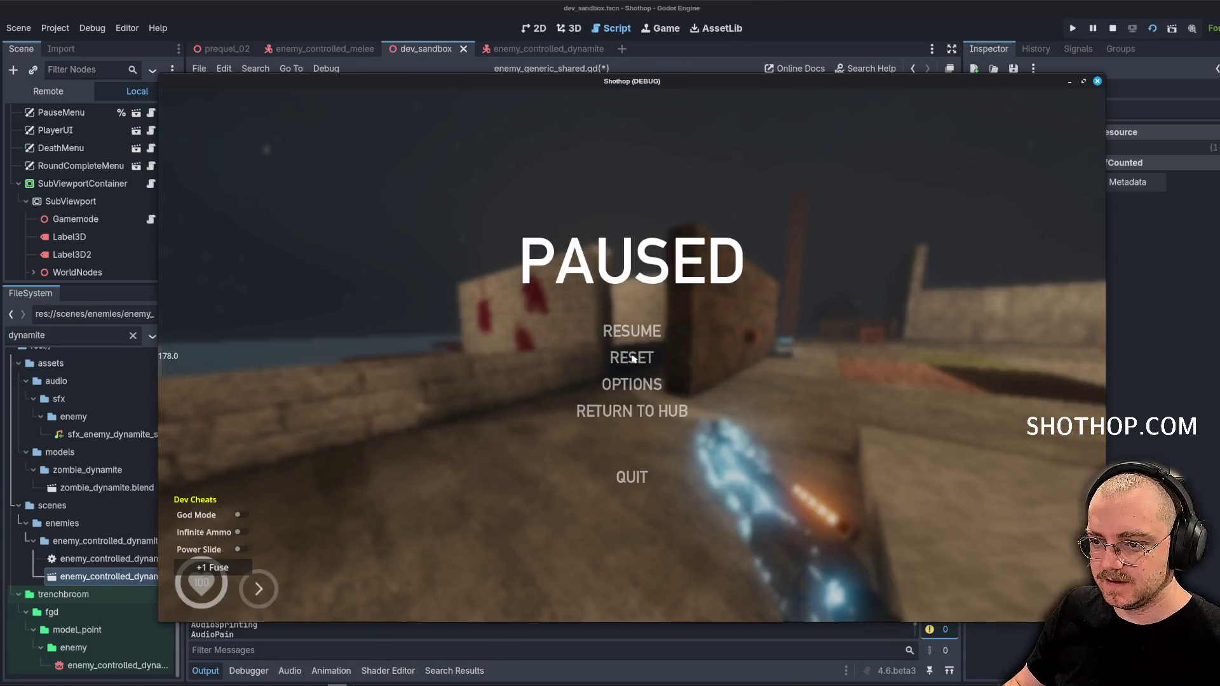
{"action": "key", "text": "Escape"}
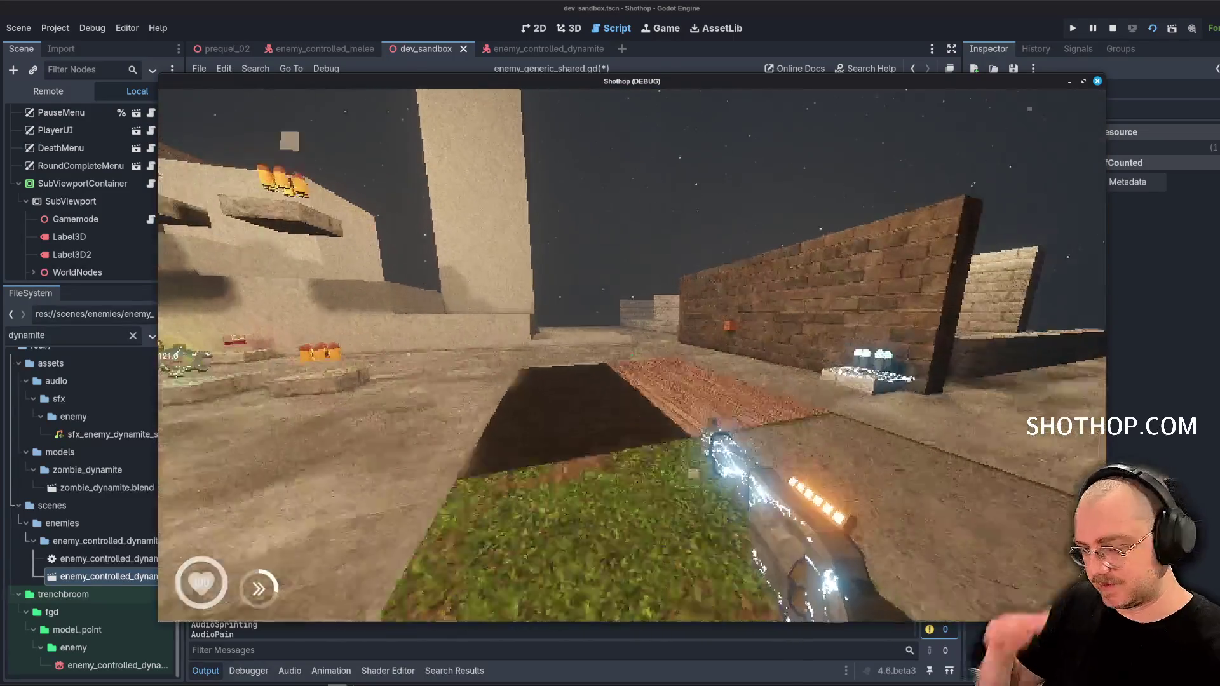
{"action": "key", "text": "w"}
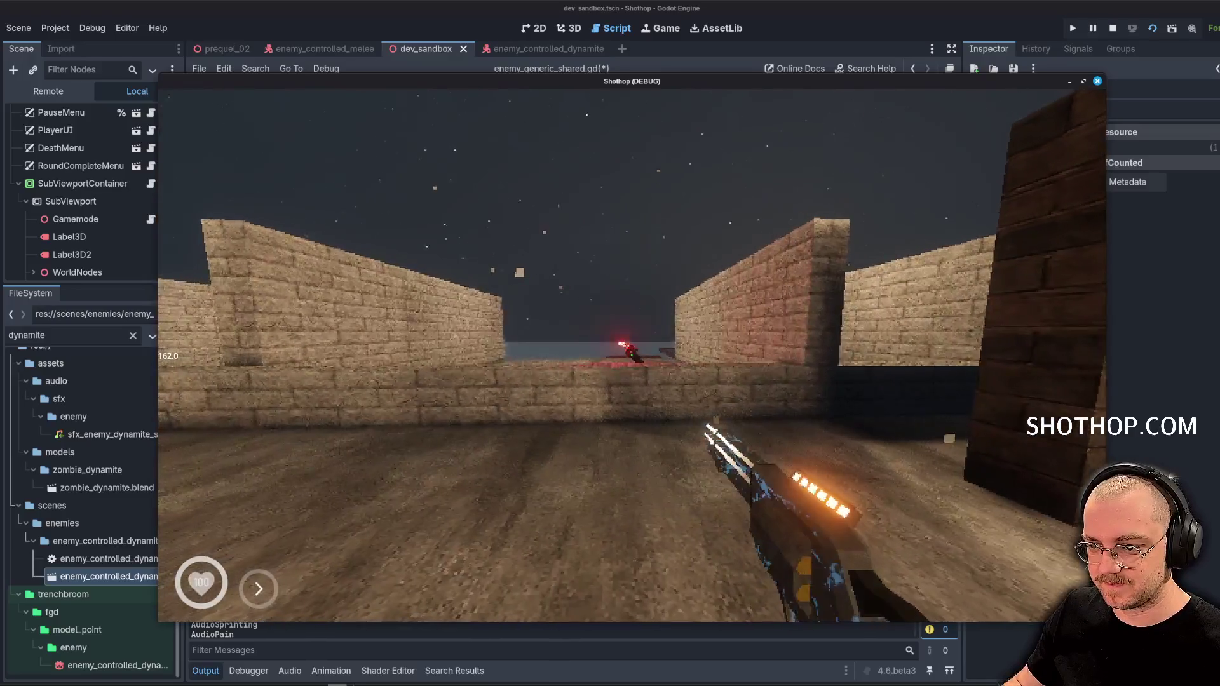
Shoot the enemy to detonate it, then close the game
{"action": "left_click", "coordinate": [632, 354]}
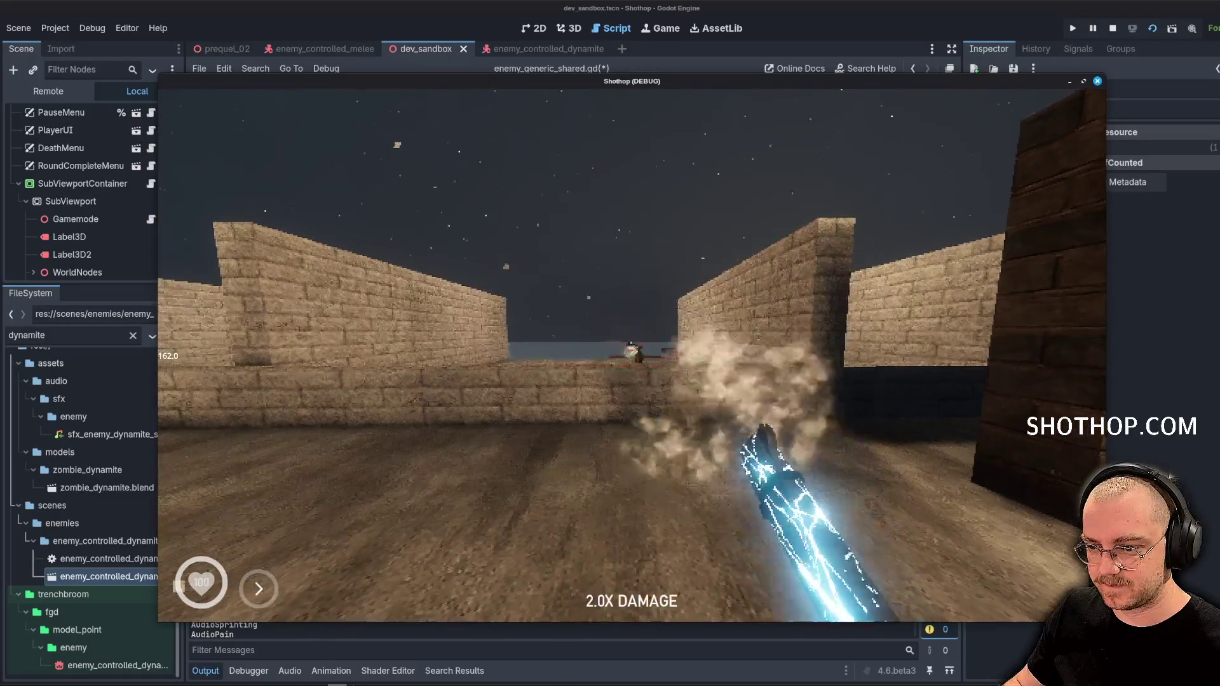
{"action": "key", "text": "Escape"}
{"action": "left_click", "coordinate": [632, 476]}
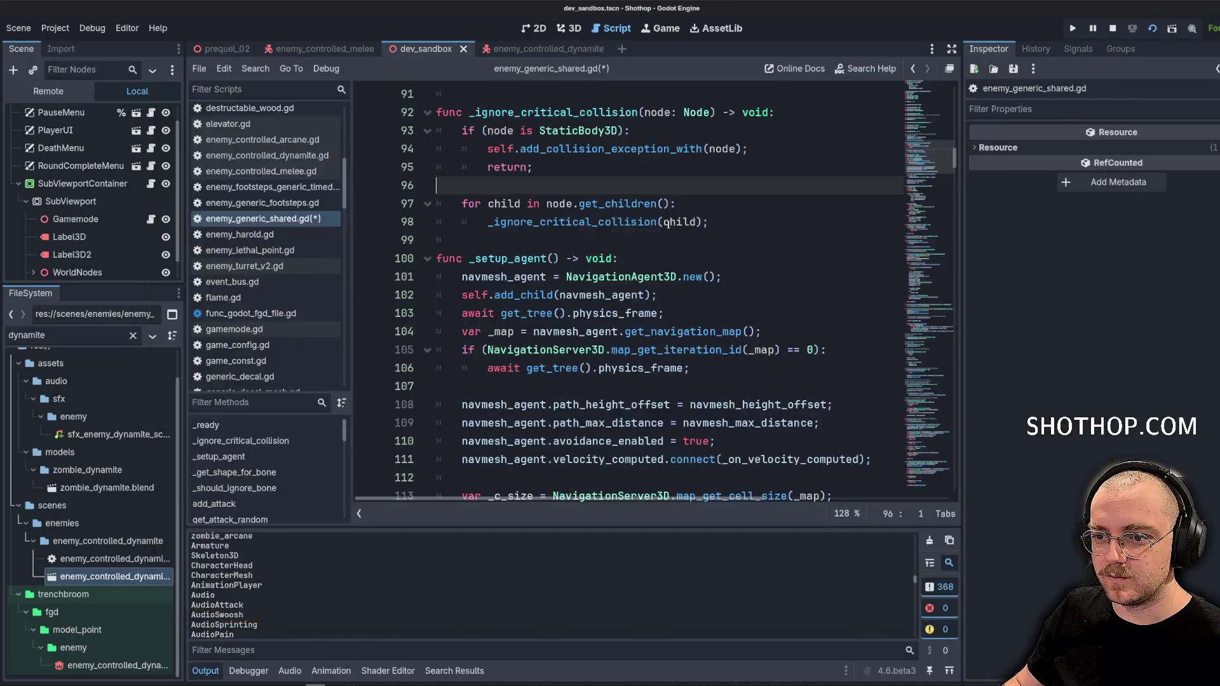
Save enemy_generic_shared.gd with Ctrl+S
{"action": "scroll", "coordinate": [790, 286], "scroll_direction": "down", "scroll_amount": 2}
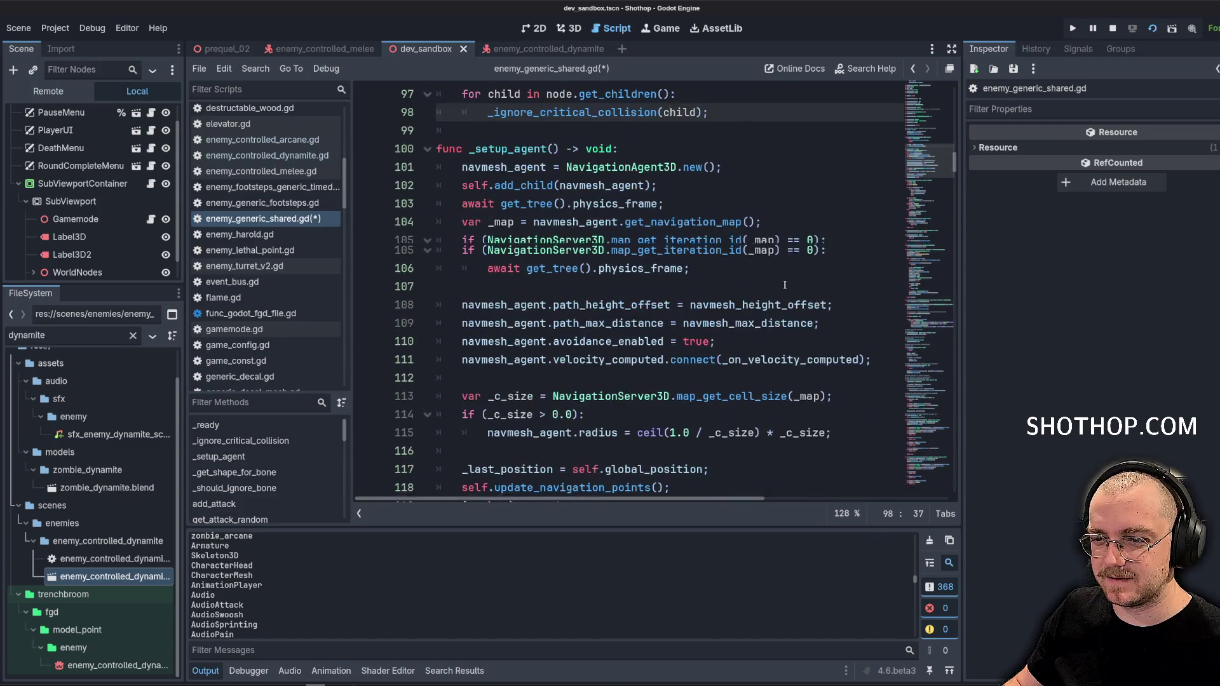
{"action": "scroll", "coordinate": [777, 290], "scroll_direction": "up", "scroll_amount": 8}
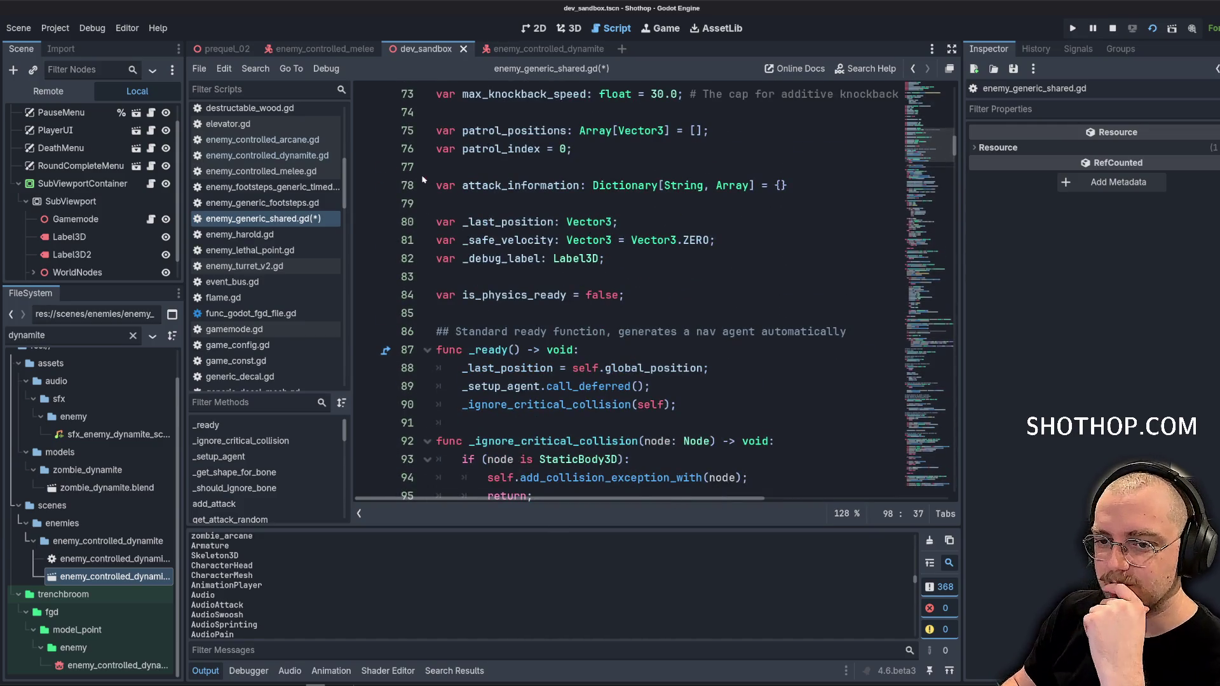
{"action": "scroll", "coordinate": [421, 179], "scroll_direction": "up", "scroll_amount": 4}
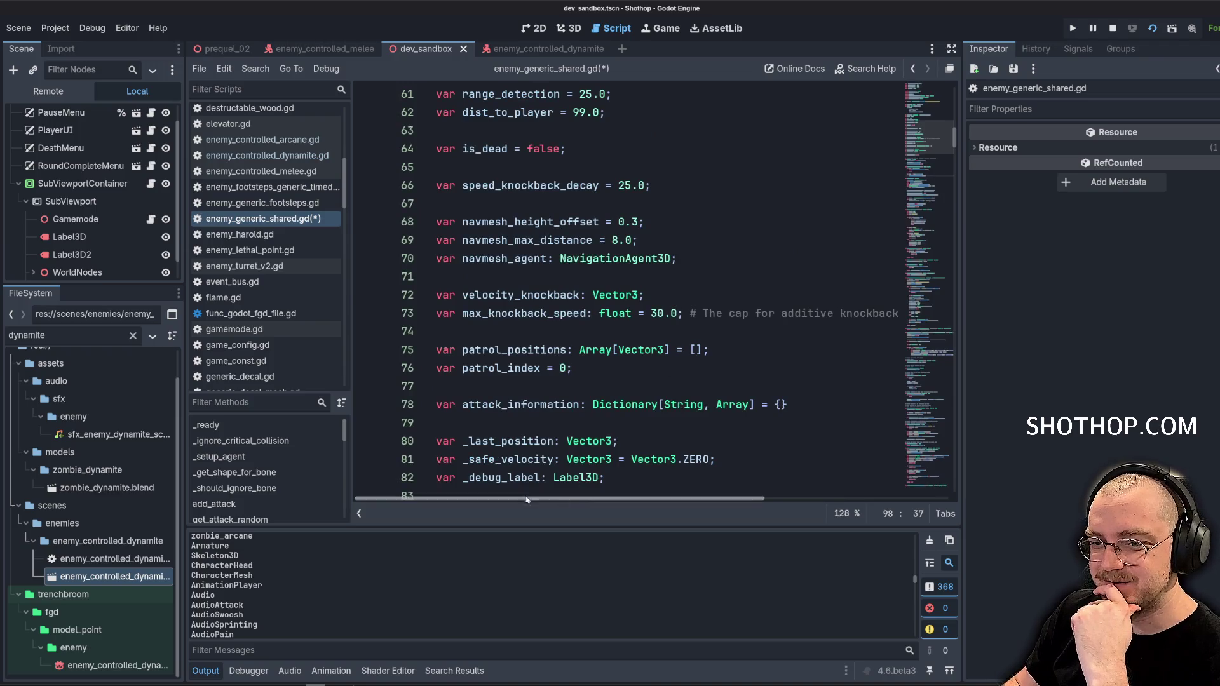
{"action": "left_click", "coordinate": [572, 239]}
{"action": "scroll", "coordinate": [572, 242], "scroll_direction": "down", "scroll_amount": 3}
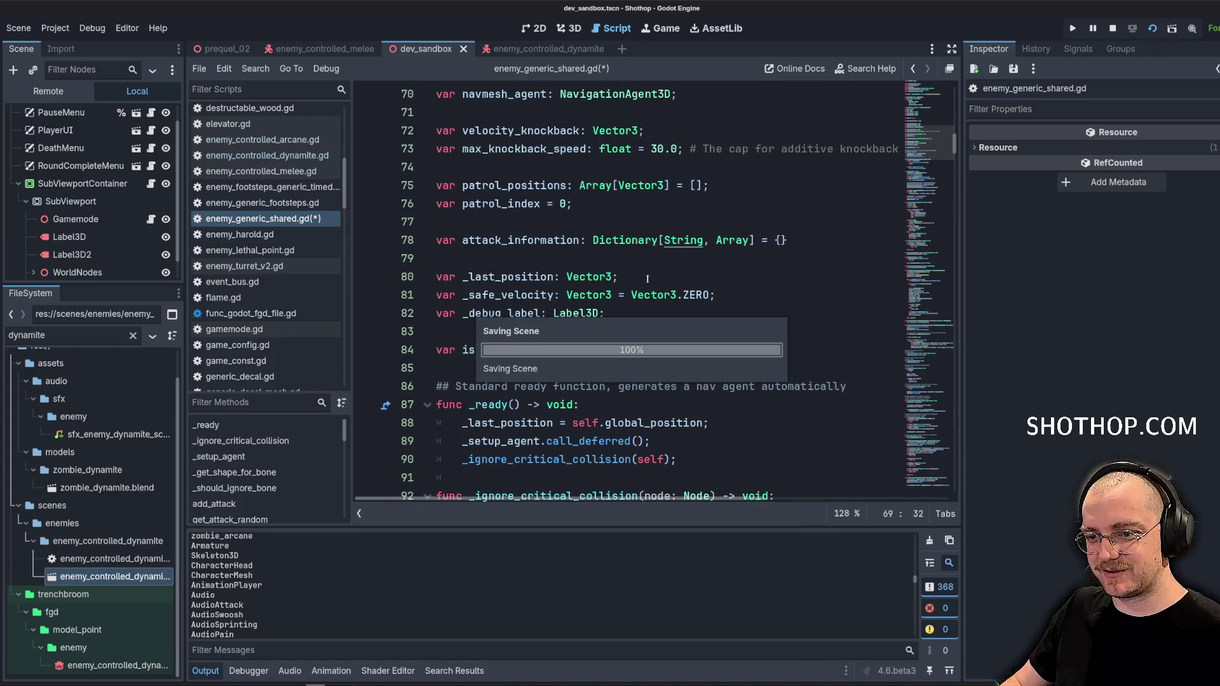
{"action": "key", "text": "ctrl+s"}
{"action": "left_click", "coordinate": [565, 264]}
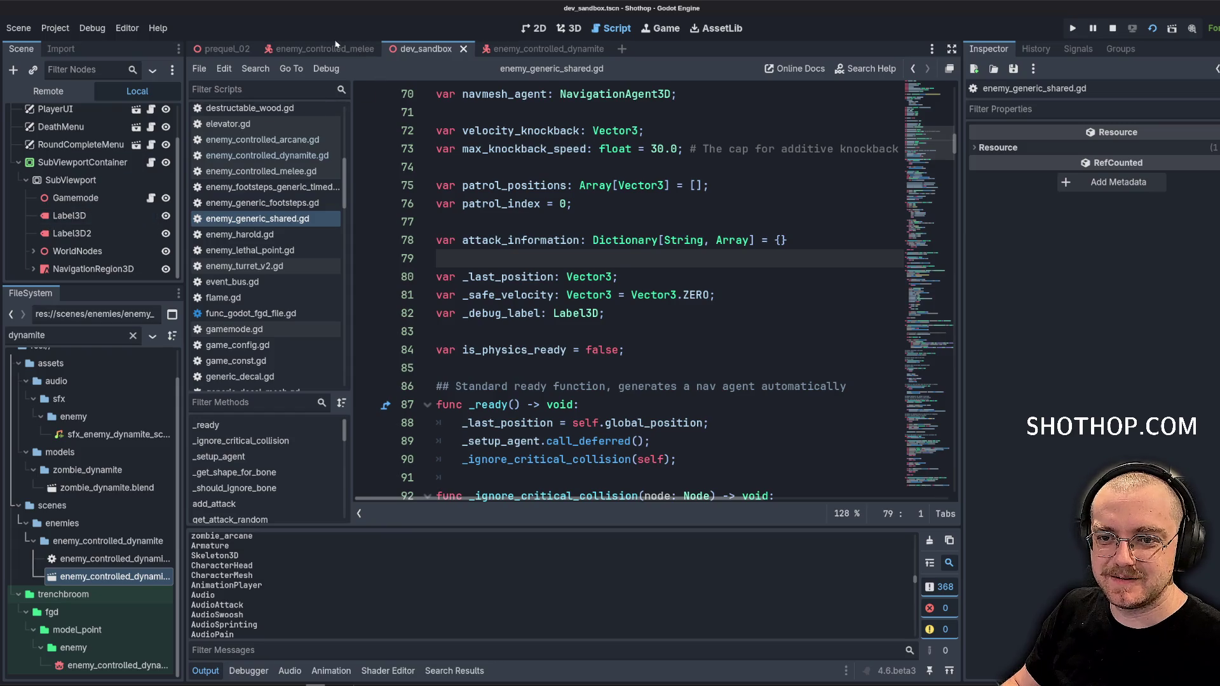
Open the enemy_controlled_melee scene and expand BoneAttachmentHand
{"action": "left_click", "coordinate": [351, 50]}
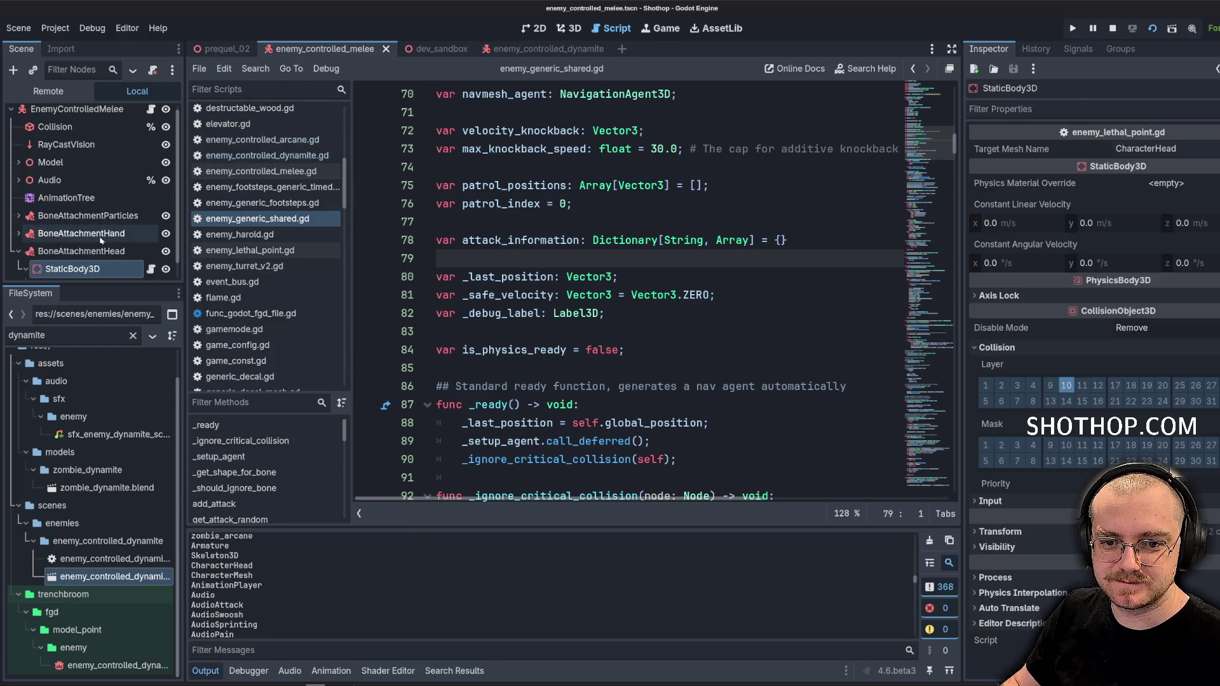
{"action": "left_click", "coordinate": [18, 233]}
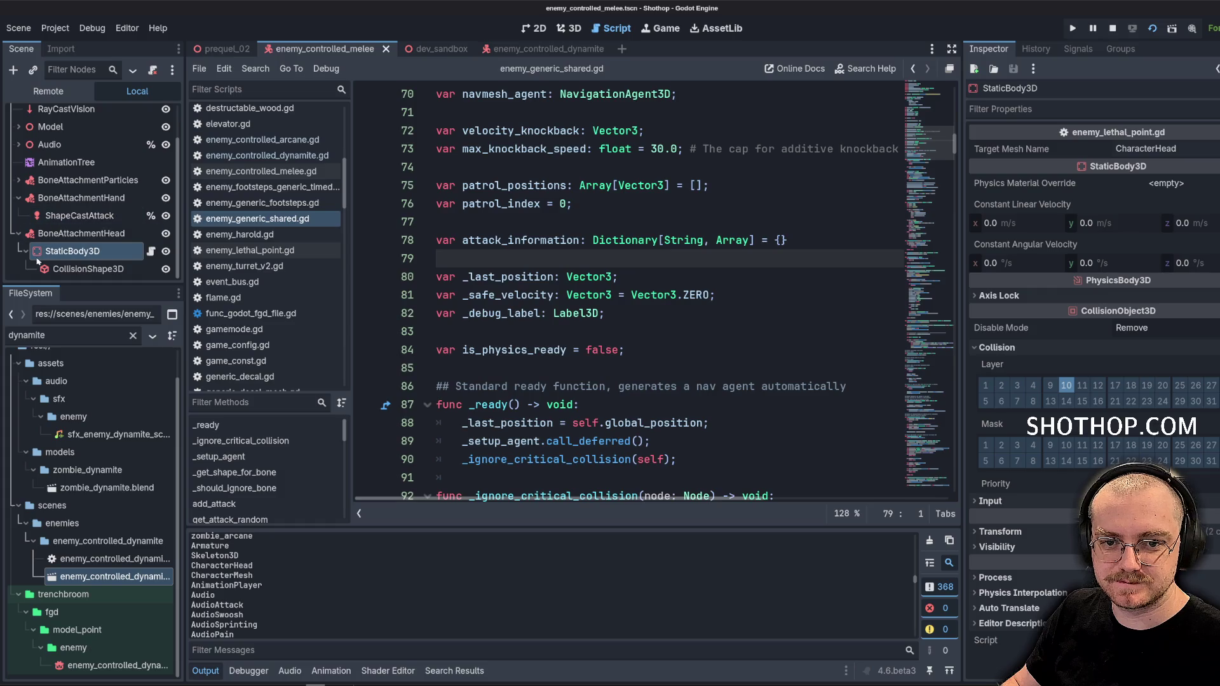
{"action": "scroll", "coordinate": [76, 241], "scroll_direction": "up", "scroll_amount": 1}
In enemy_controlled_dynamite, collapse BoneAttachment3D and Audio and widen the Scene dock
{"action": "left_click", "coordinate": [534, 49]}
{"action": "scroll", "coordinate": [133, 182], "scroll_direction": "down", "scroll_amount": 5}
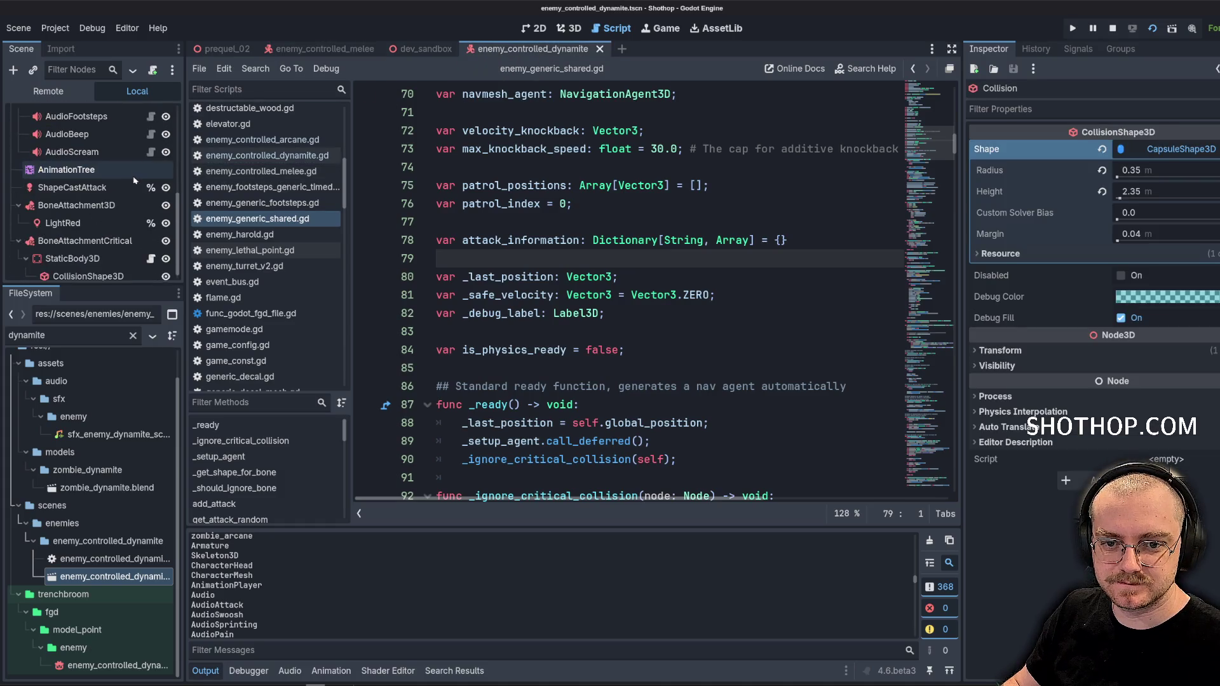
{"action": "left_click", "coordinate": [19, 198]}
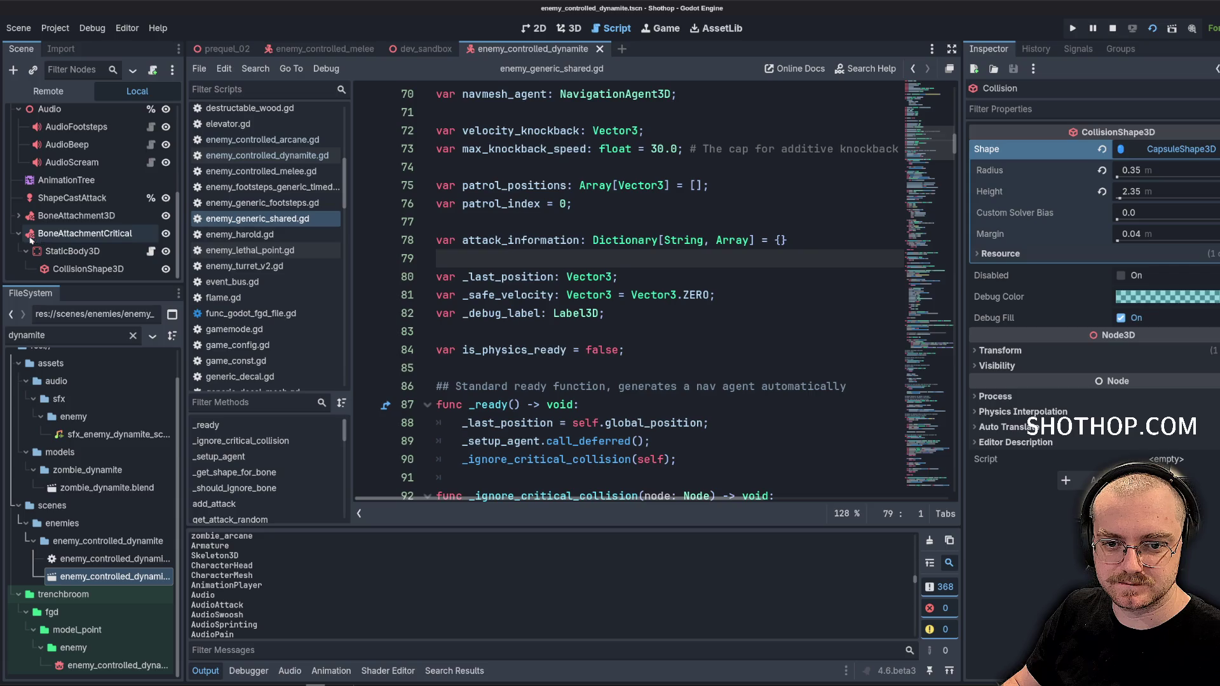
{"action": "scroll", "coordinate": [76, 210], "scroll_direction": "up", "scroll_amount": 3}
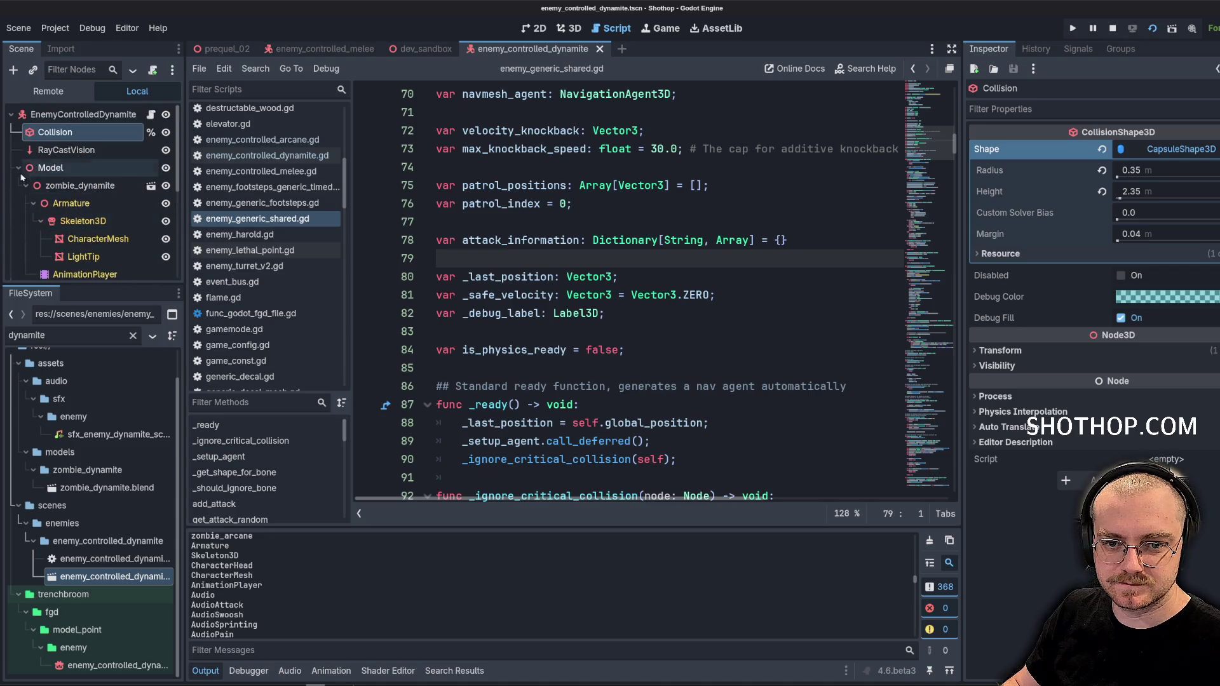
{"action": "left_click", "coordinate": [21, 186]}
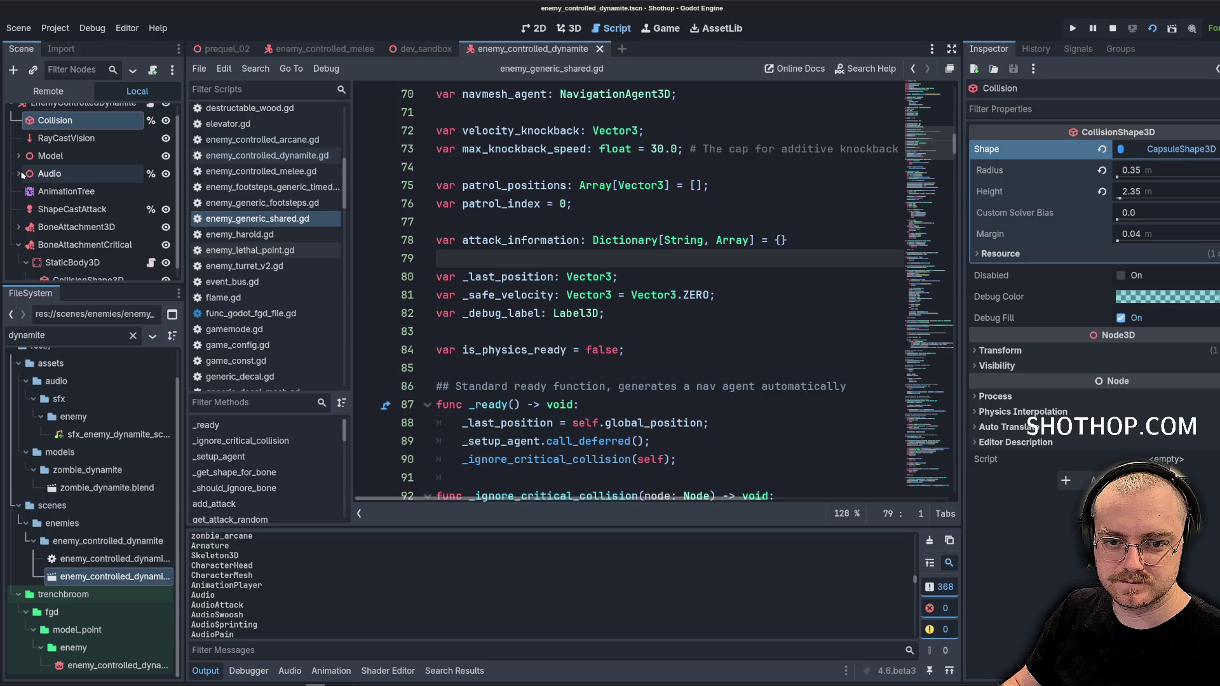
{"action": "scroll", "coordinate": [29, 182], "scroll_direction": "down", "scroll_amount": 1}
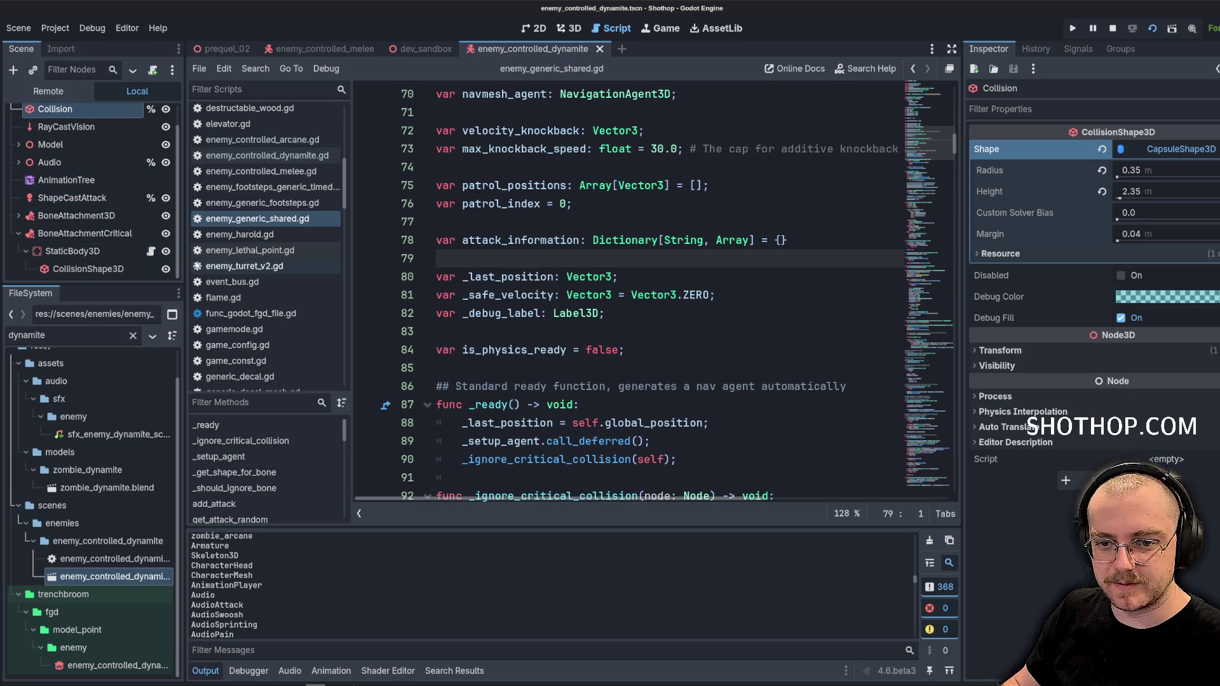
{"action": "left_click_drag", "start_coordinate": [185, 261], "coordinate": [248, 257]}
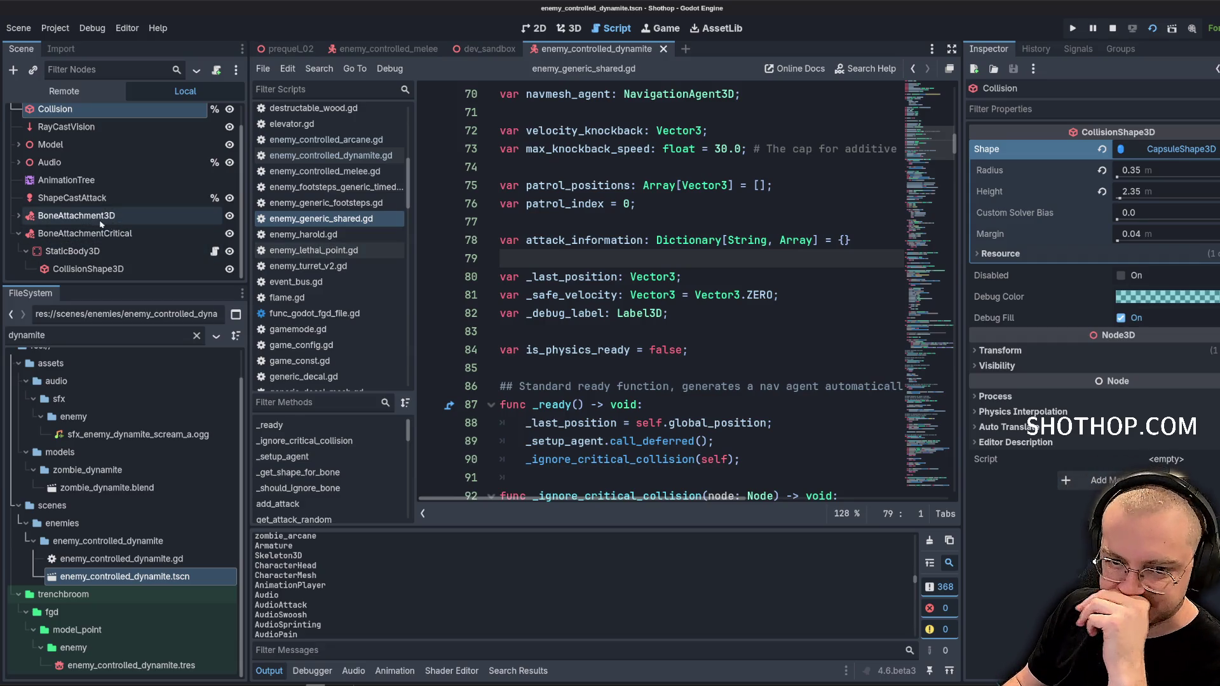
{"action": "left_click", "coordinate": [19, 216]}
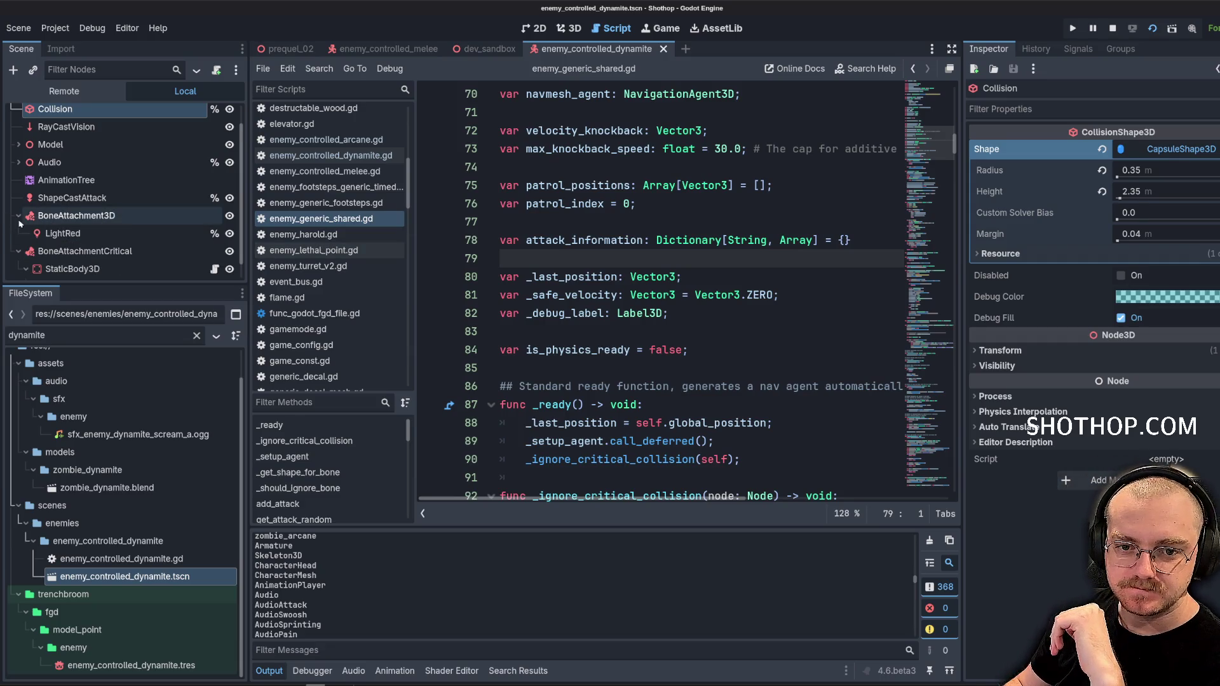
{"action": "left_click", "coordinate": [19, 216]}
{"action": "scroll", "coordinate": [221, 146], "scroll_direction": "up", "scroll_amount": 1}
Open enemy_controlled_dynamite.gd, widen the code editor, and review _ready and state-change code
{"action": "left_click", "coordinate": [215, 114]}
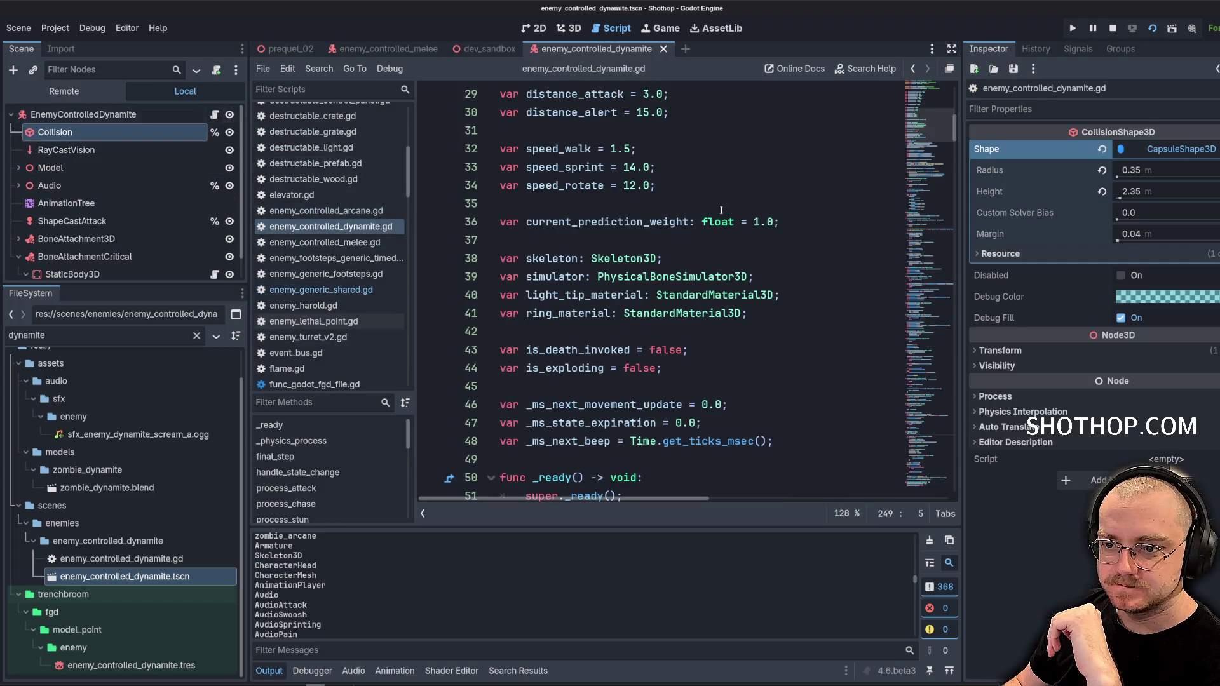
{"action": "left_click_drag", "start_coordinate": [961, 295], "coordinate": [1074, 295]}
{"action": "scroll", "coordinate": [1048, 191], "scroll_direction": "down", "scroll_amount": 8}
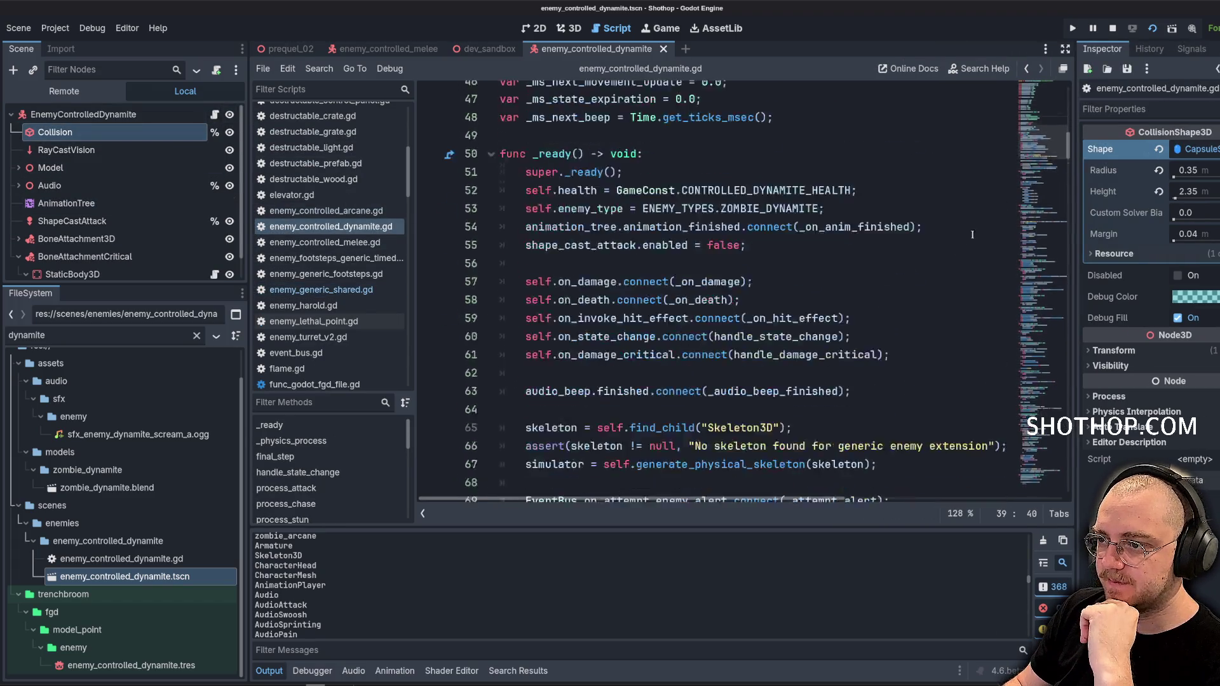
{"action": "left_click", "coordinate": [1052, 147]}
{"action": "mouse_move", "coordinate": [1051, 146]}
{"action": "left_mouse_down"}
{"action": "mouse_move", "coordinate": [1031, 271]}
{"action": "mouse_move", "coordinate": [1032, 239]}
{"action": "left_mouse_up"}
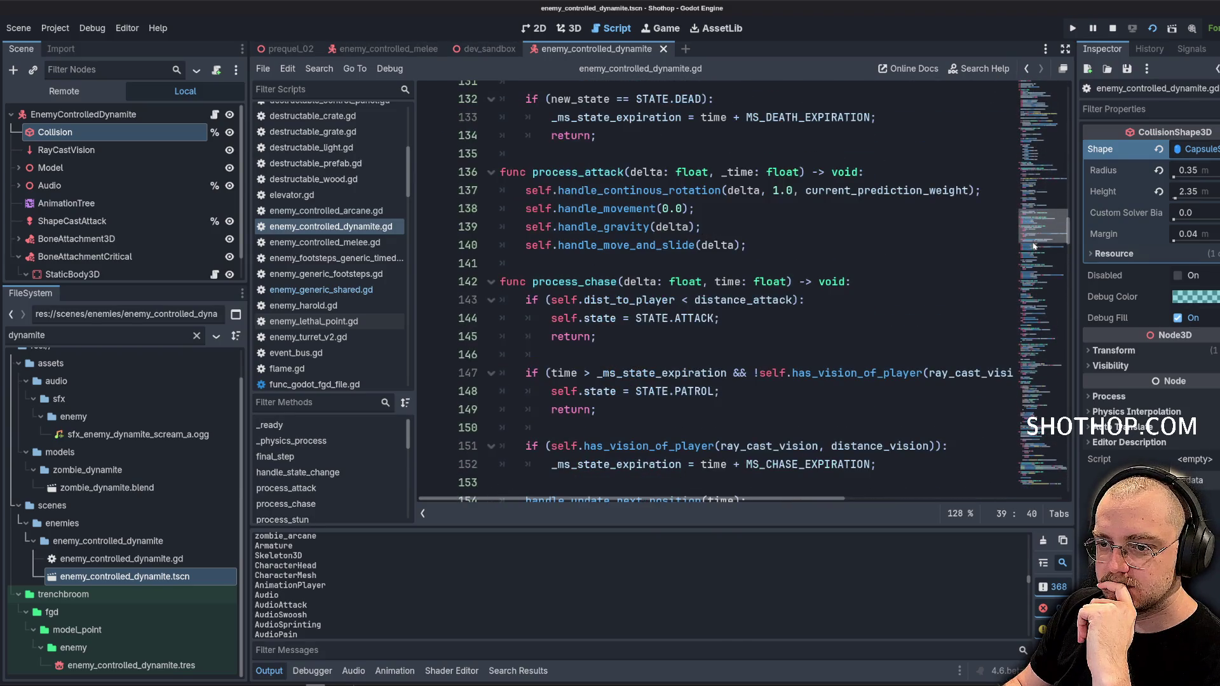
{"action": "left_click", "coordinate": [686, 318]}
{"action": "scroll", "coordinate": [686, 273], "scroll_direction": "up", "scroll_amount": 9}
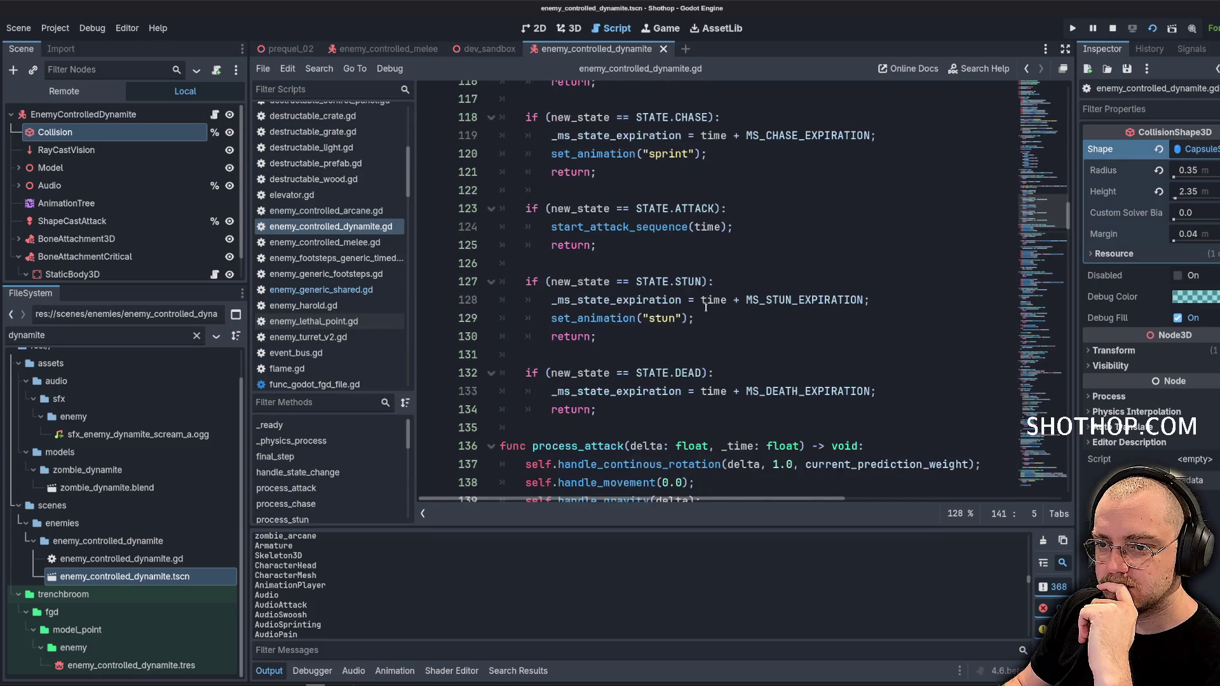
{"action": "scroll", "coordinate": [685, 317], "scroll_direction": "down", "scroll_amount": 15}
{"action": "scroll", "coordinate": [687, 331], "scroll_direction": "down", "scroll_amount": 20}
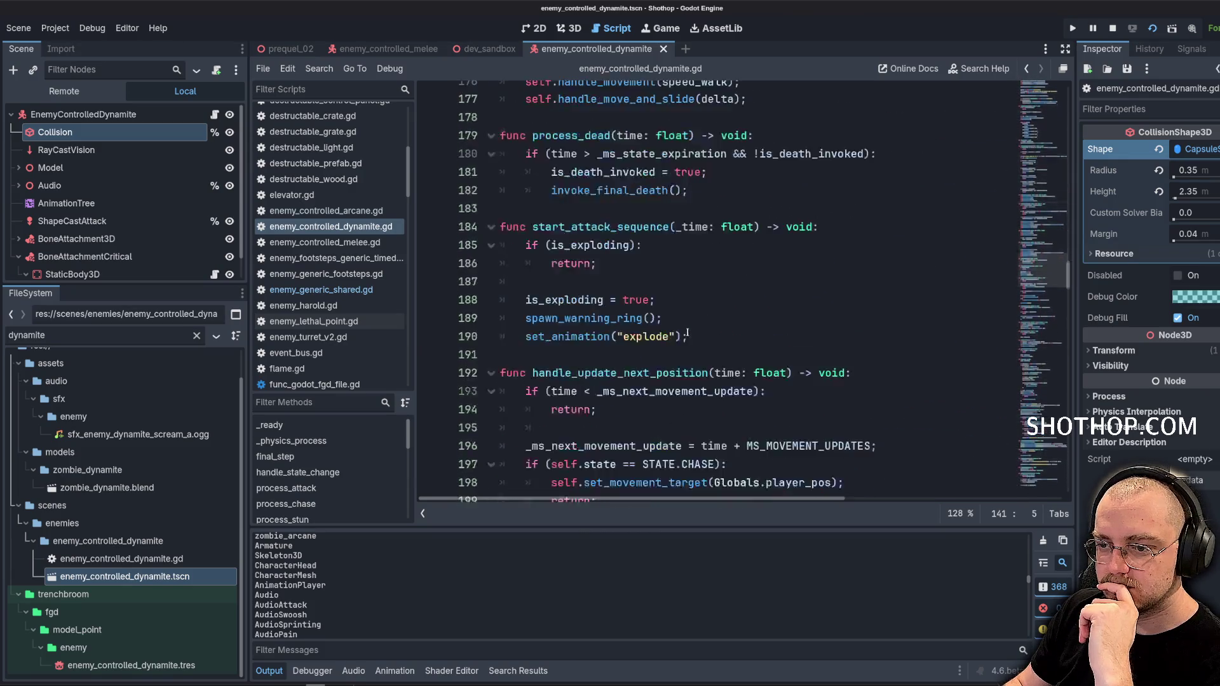
{"action": "scroll", "coordinate": [694, 333], "scroll_direction": "down", "scroll_amount": 6}
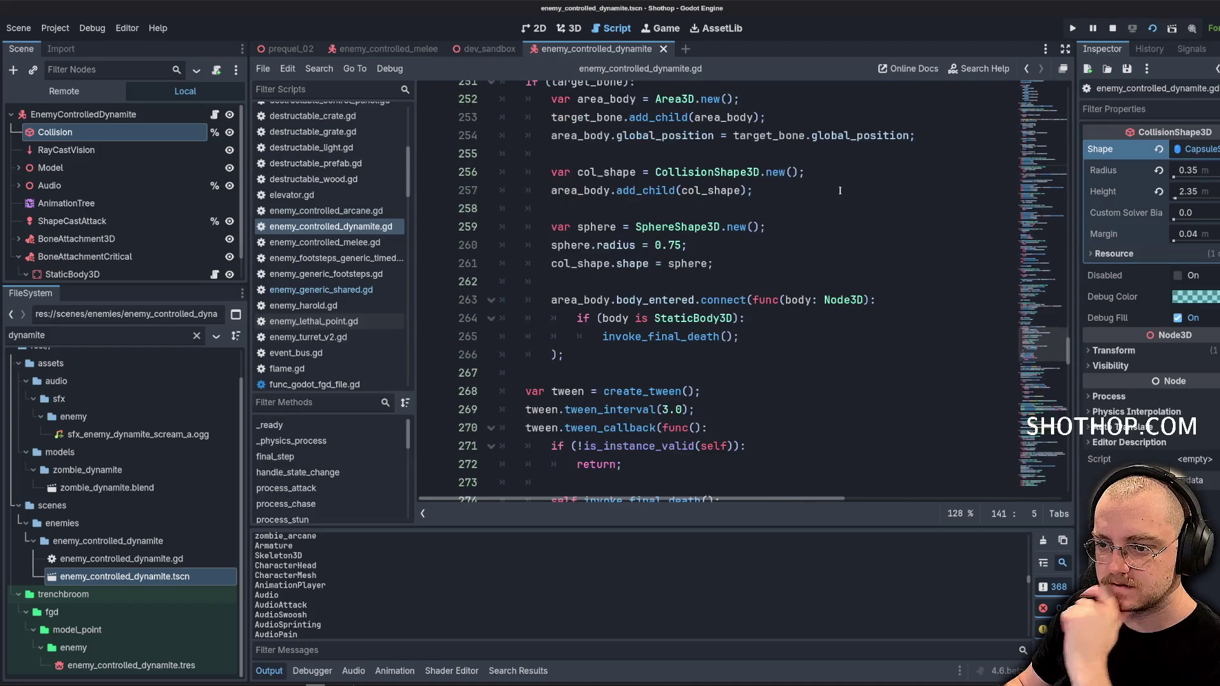
Search the script for 'damage' and step through matches to the _on_death function
{"action": "key", "text": "ctrl+f"}
{"action": "type", "text": "invoke_"}
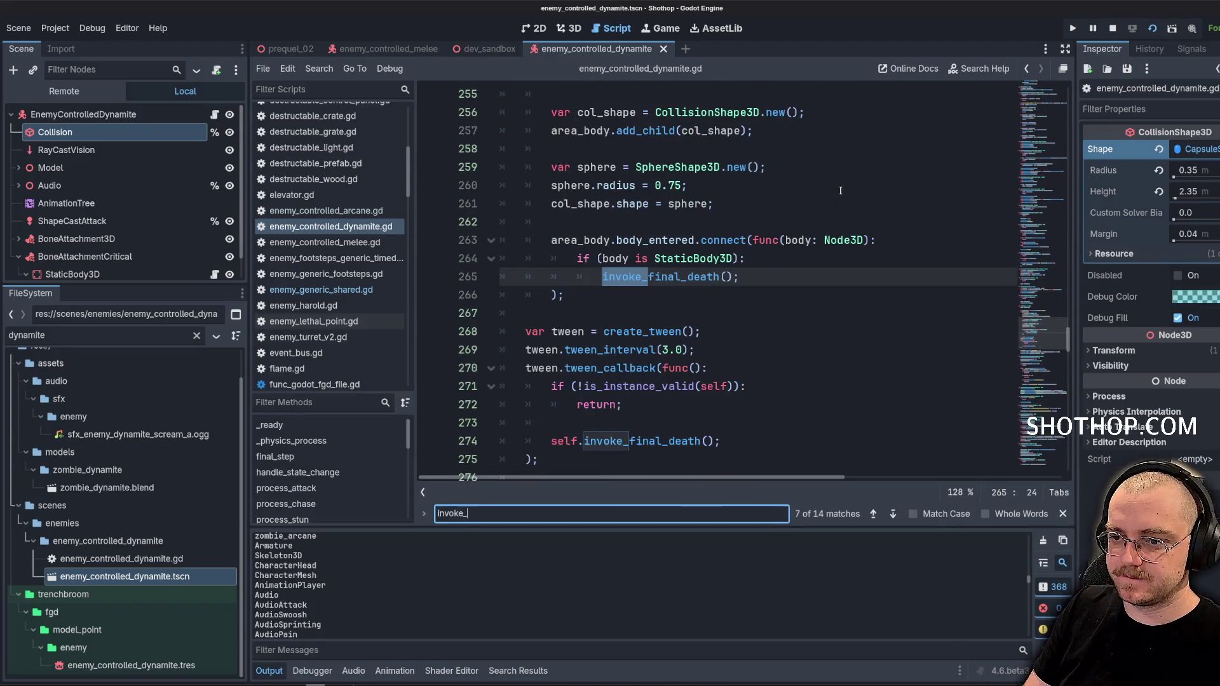
{"action": "key", "text": "BackSpace"}
{"action": "key", "text": "BackSpace"}
{"action": "key", "text": "BackSpace"}
{"action": "type", "text": "damage"}
{"action": "key", "text": "Return"}
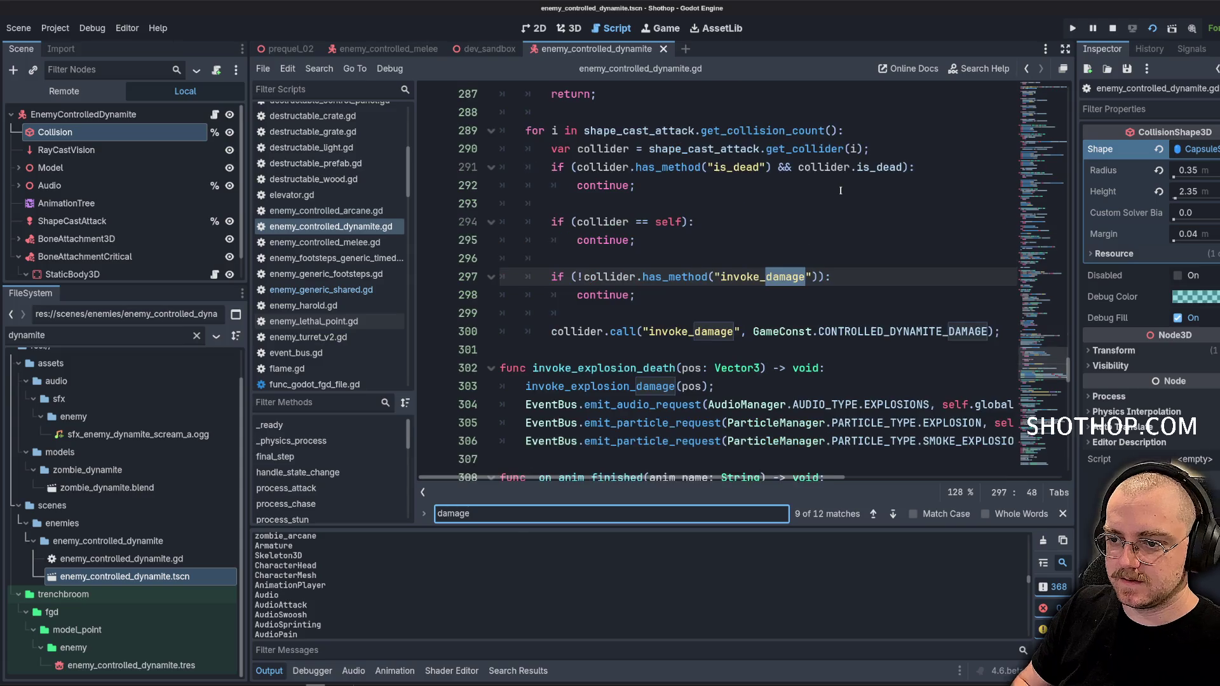
{"action": "key", "text": "Return"}
{"action": "key", "text": "Return"}
{"action": "key", "text": "Return"}
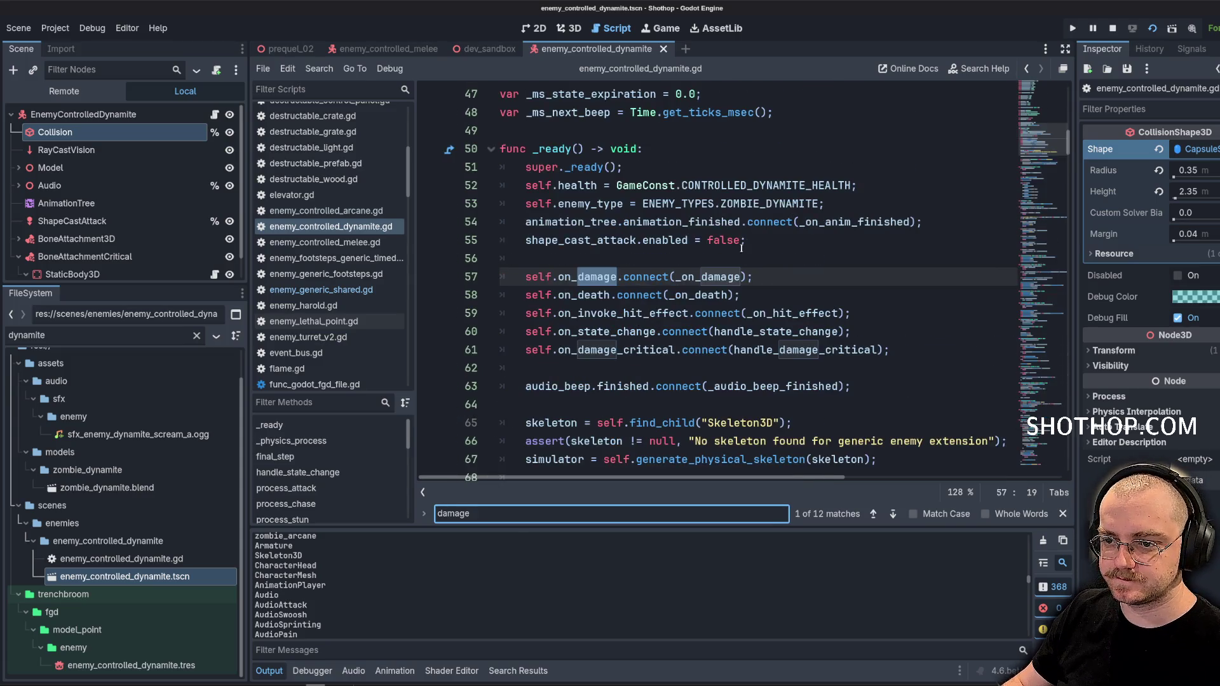
{"action": "scroll", "coordinate": [732, 258], "scroll_direction": "down", "scroll_amount": 2}
{"action": "left_click", "coordinate": [699, 228], "text": "ctrl"}
{"action": "scroll", "coordinate": [670, 242], "scroll_direction": "down", "scroll_amount": 6}
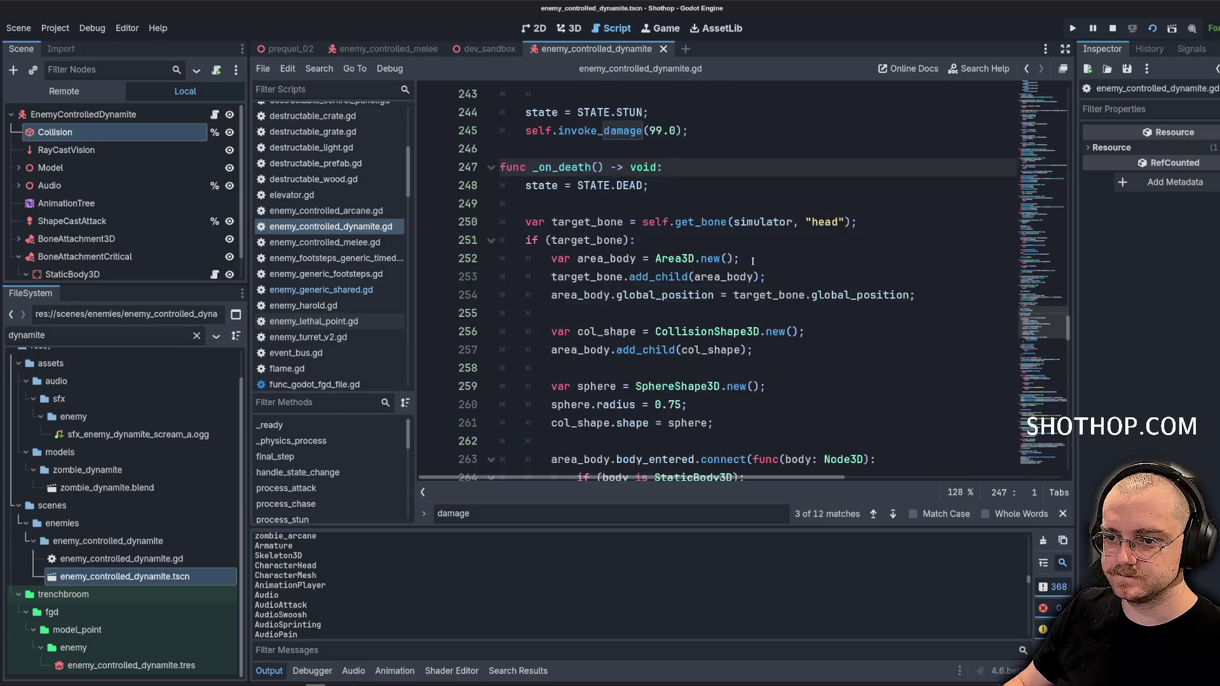
{"action": "scroll", "coordinate": [670, 243], "scroll_direction": "down", "scroll_amount": 2}
Trace invoke_final_death to invoke_explosion_damage's collider checks, then open StaticBody3D's enemy_lethal_point.gd
{"action": "double_click", "coordinate": [642, 277]}
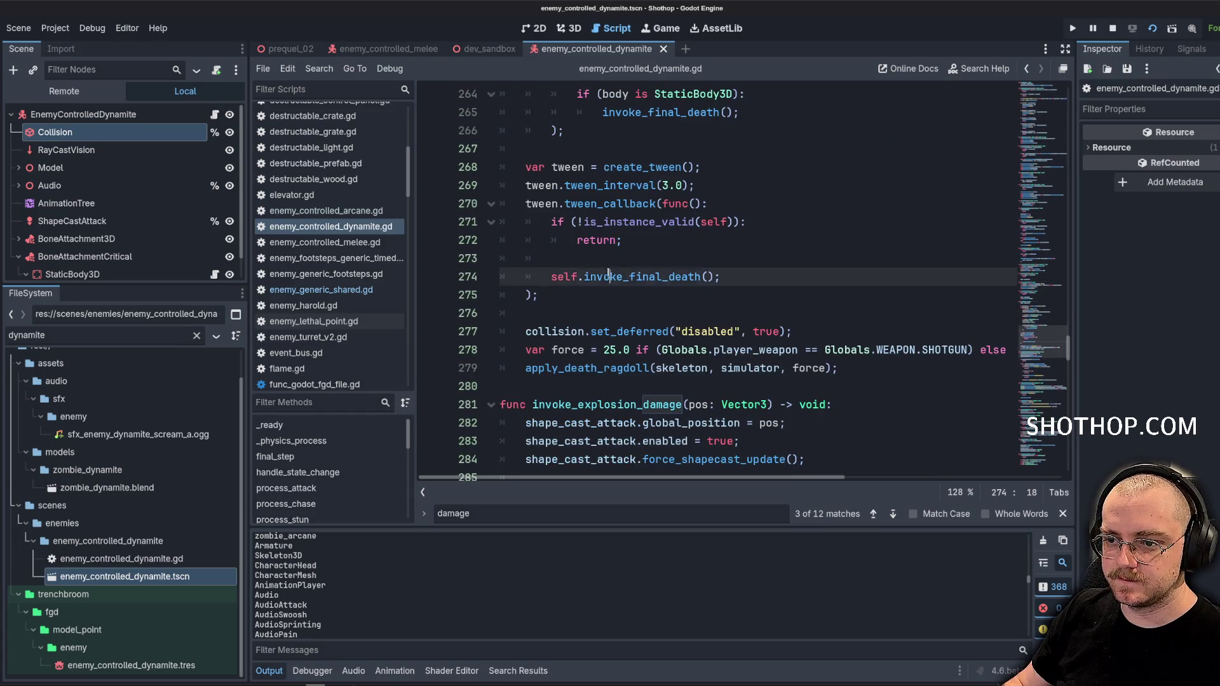
{"action": "left_click", "coordinate": [678, 281], "text": "ctrl"}
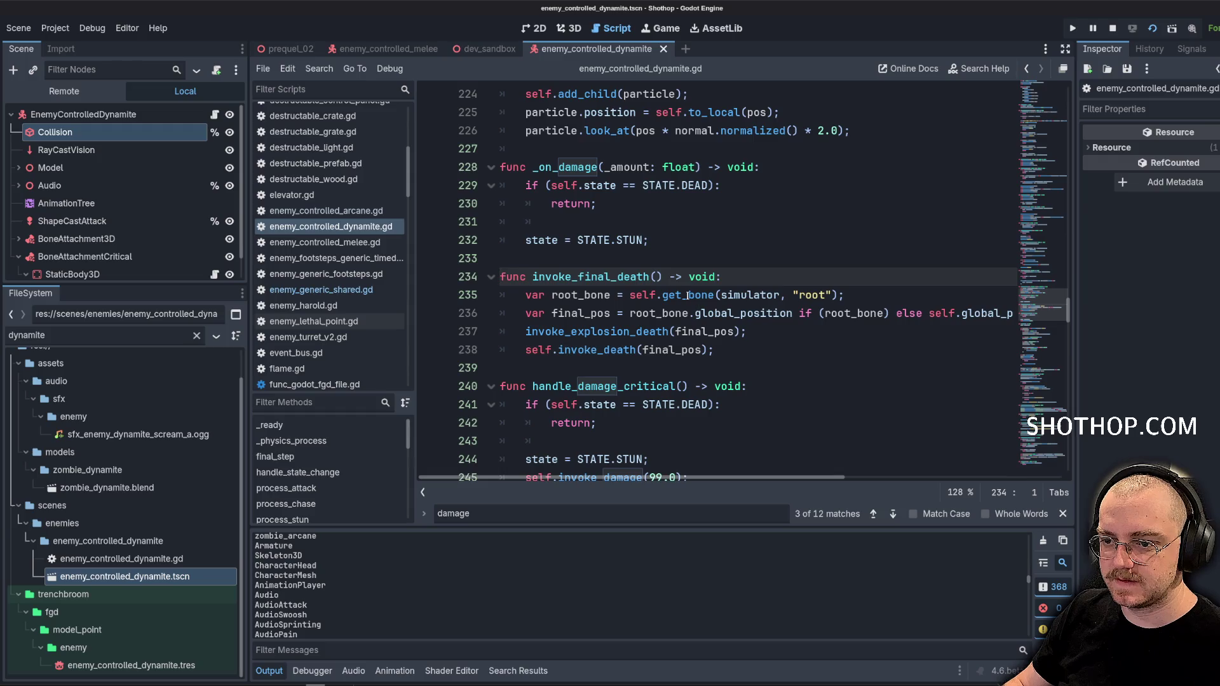
{"action": "left_click", "coordinate": [635, 331], "text": "ctrl"}
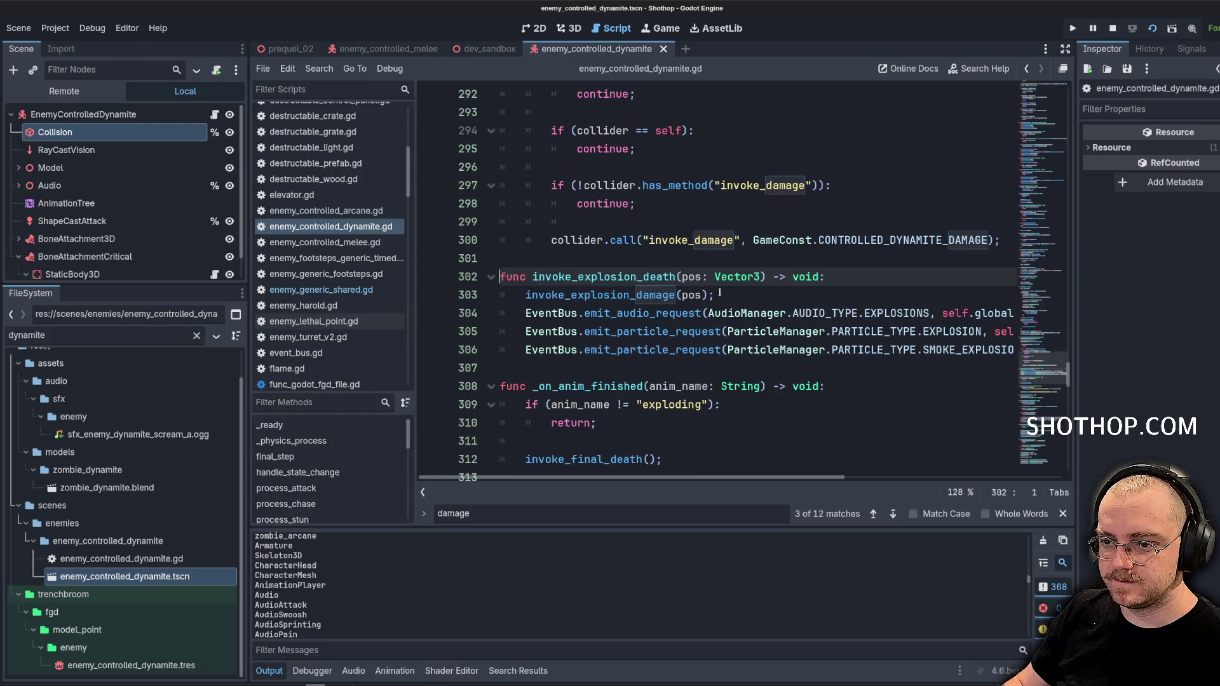
{"action": "left_click", "coordinate": [635, 296], "text": "ctrl"}
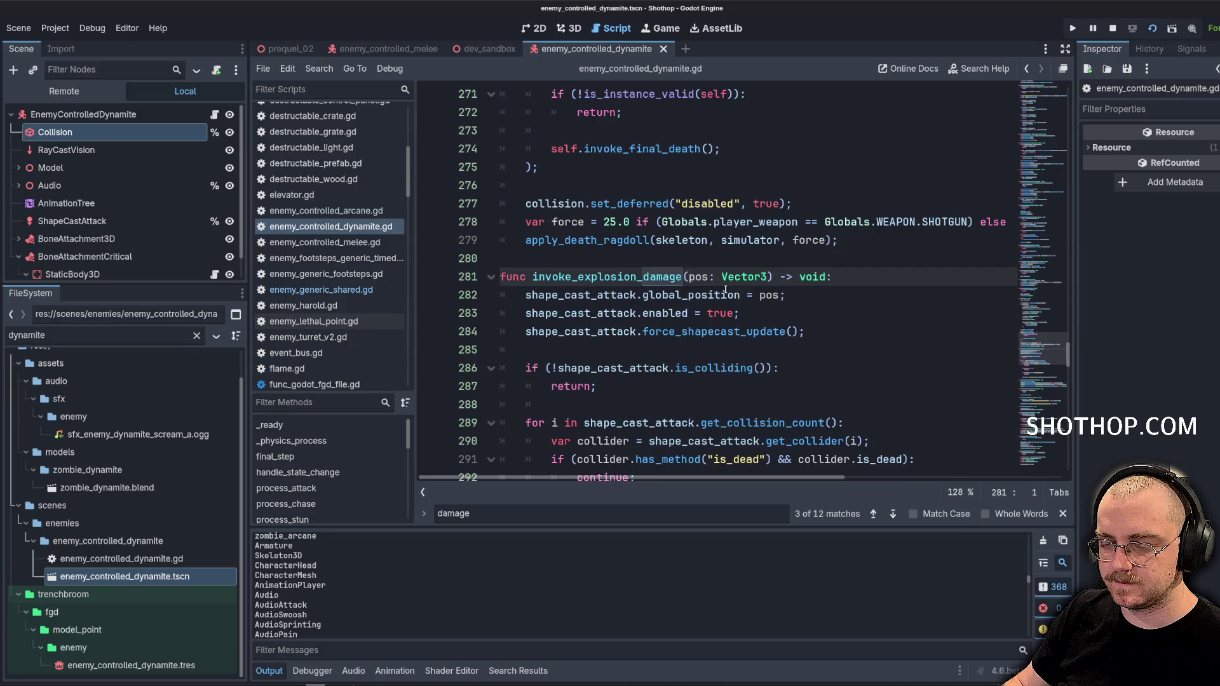
{"action": "scroll", "coordinate": [725, 290], "scroll_direction": "down", "scroll_amount": 4}
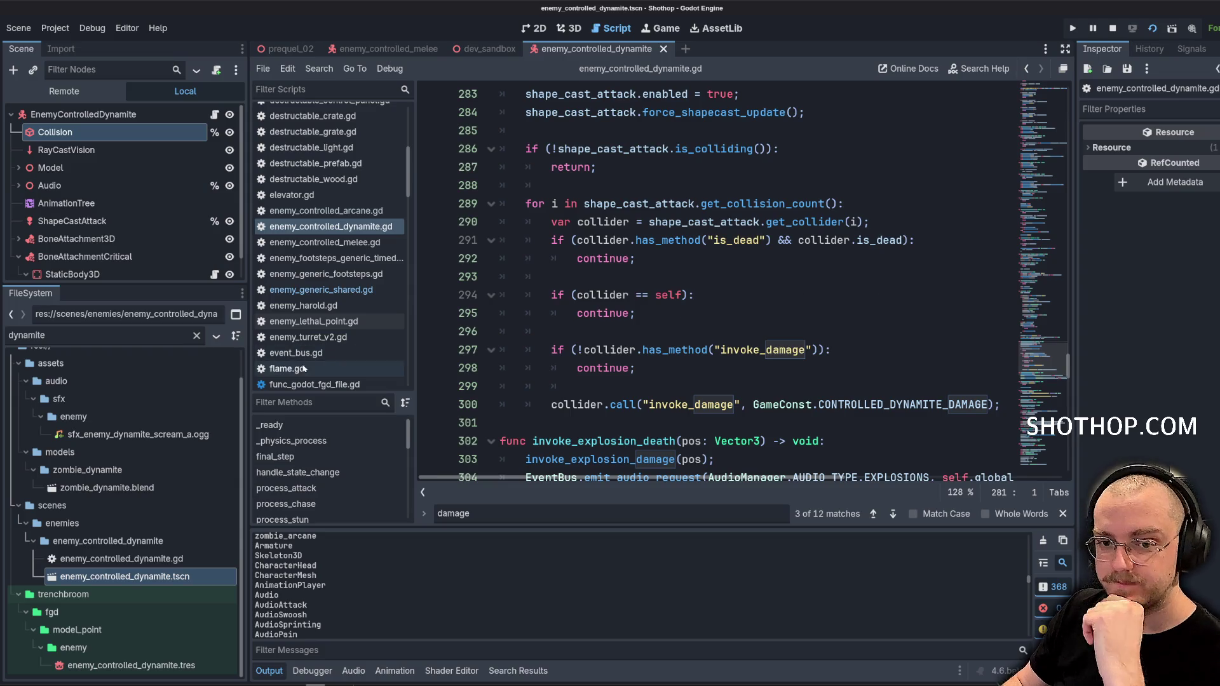
{"action": "scroll", "coordinate": [165, 238], "scroll_direction": "down", "scroll_amount": 1}
{"action": "left_click", "coordinate": [786, 311]}
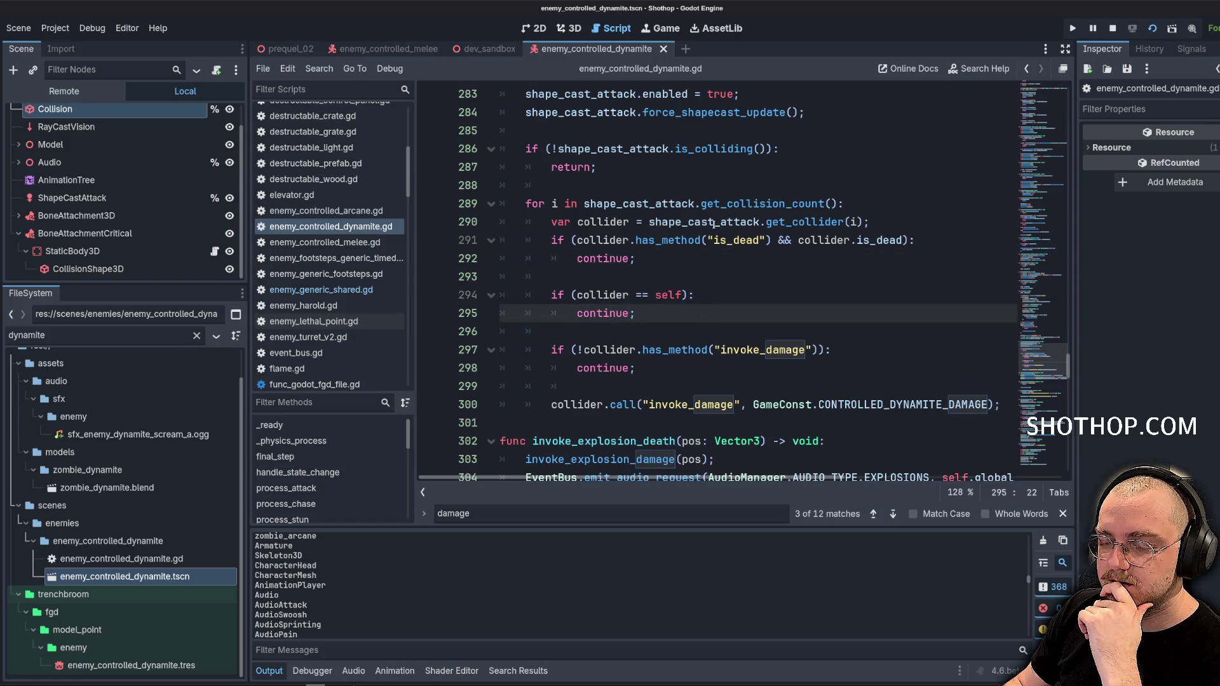
{"action": "left_click", "coordinate": [732, 297]}
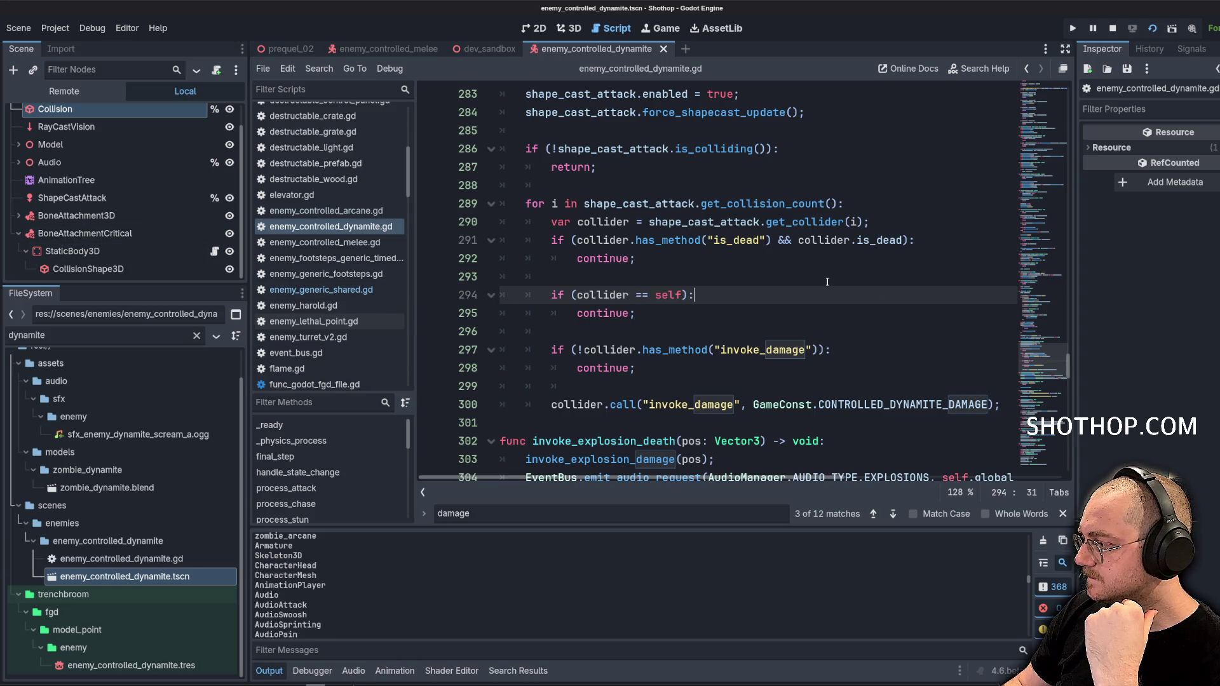
{"action": "left_click_drag", "start_coordinate": [821, 281], "coordinate": [820, 407]}
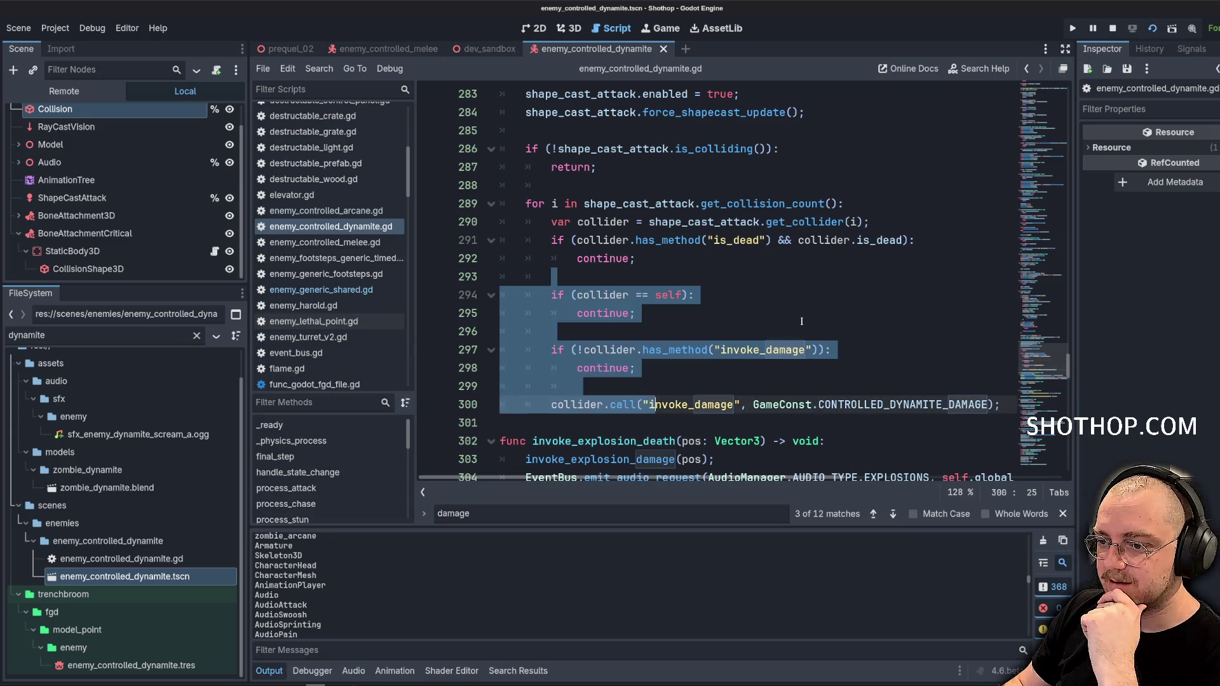
{"action": "left_click", "coordinate": [816, 310]}
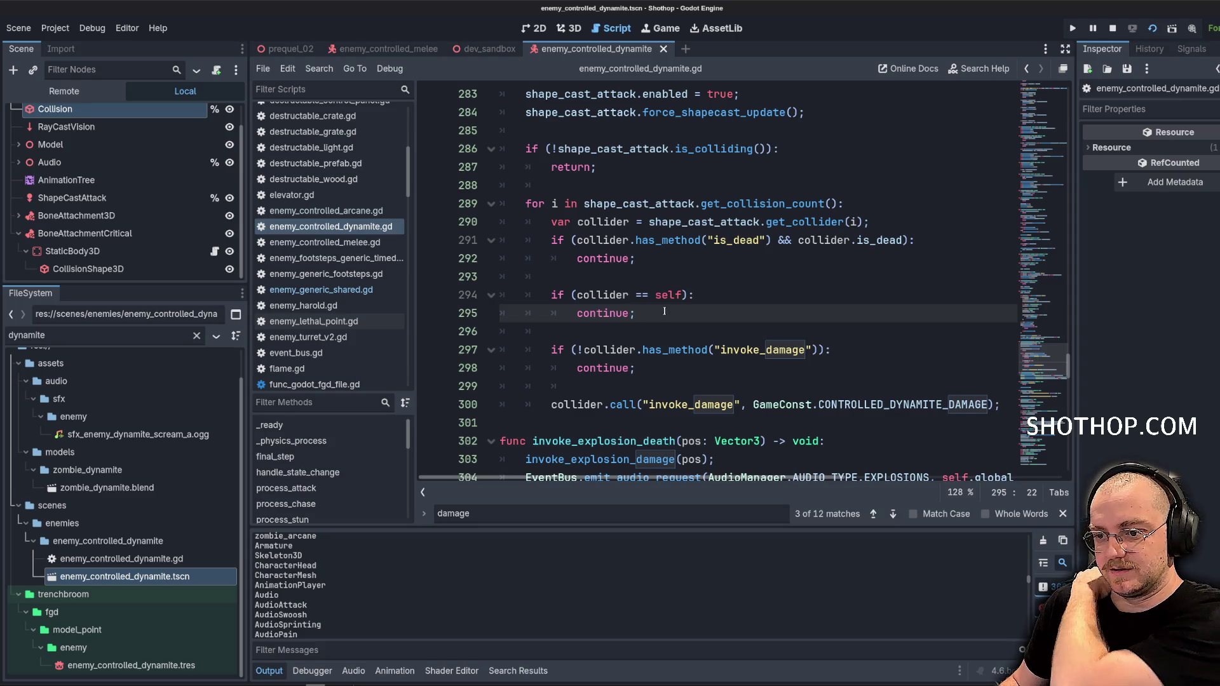
{"action": "left_click", "coordinate": [215, 251]}
{"action": "scroll", "coordinate": [641, 238], "scroll_direction": "up", "scroll_amount": 5}
Declare the EnemyLethalPoint class name on a new first line of the lethal point script
{"action": "key", "text": "ctrl+Home"}
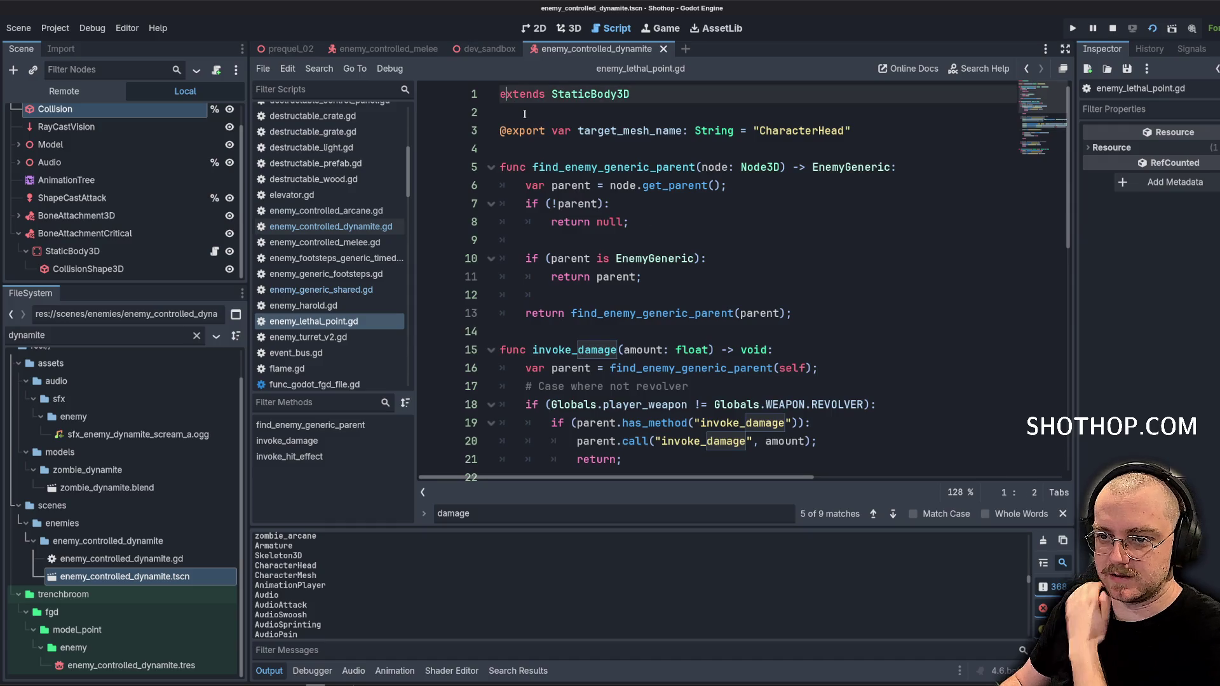
{"action": "key", "text": "Return"}
{"action": "key", "text": "Up"}
{"action": "type", "text": "class"}
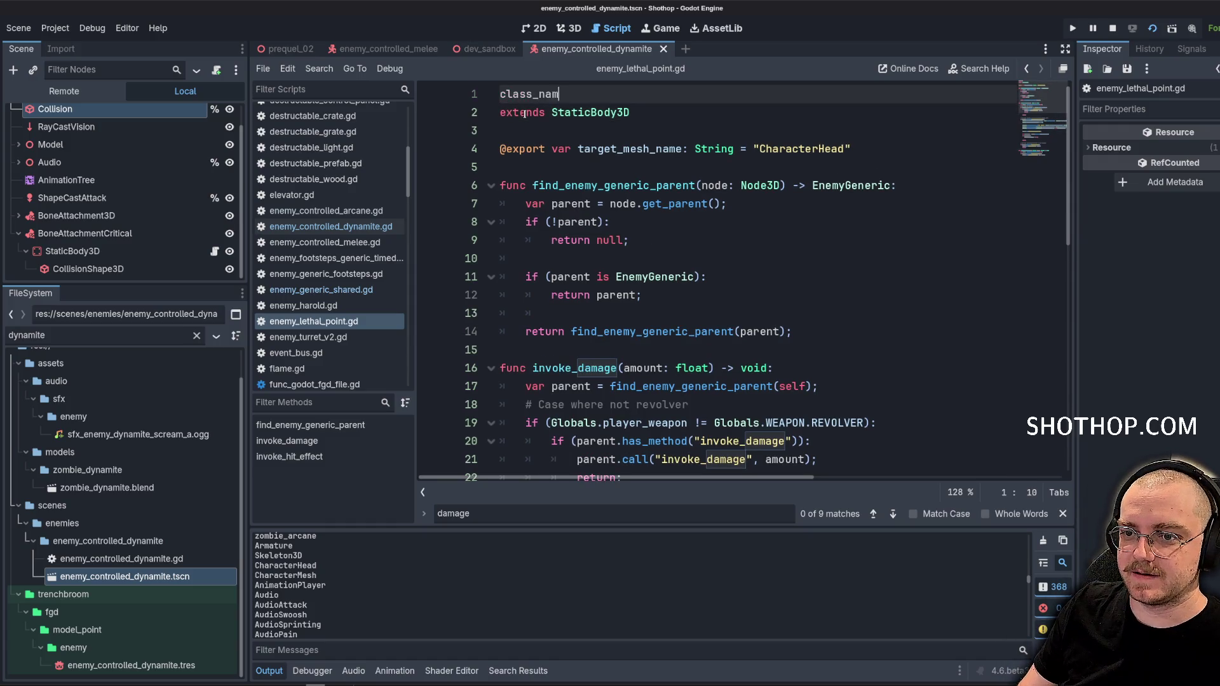
{"action": "type", "text": "e Le"}
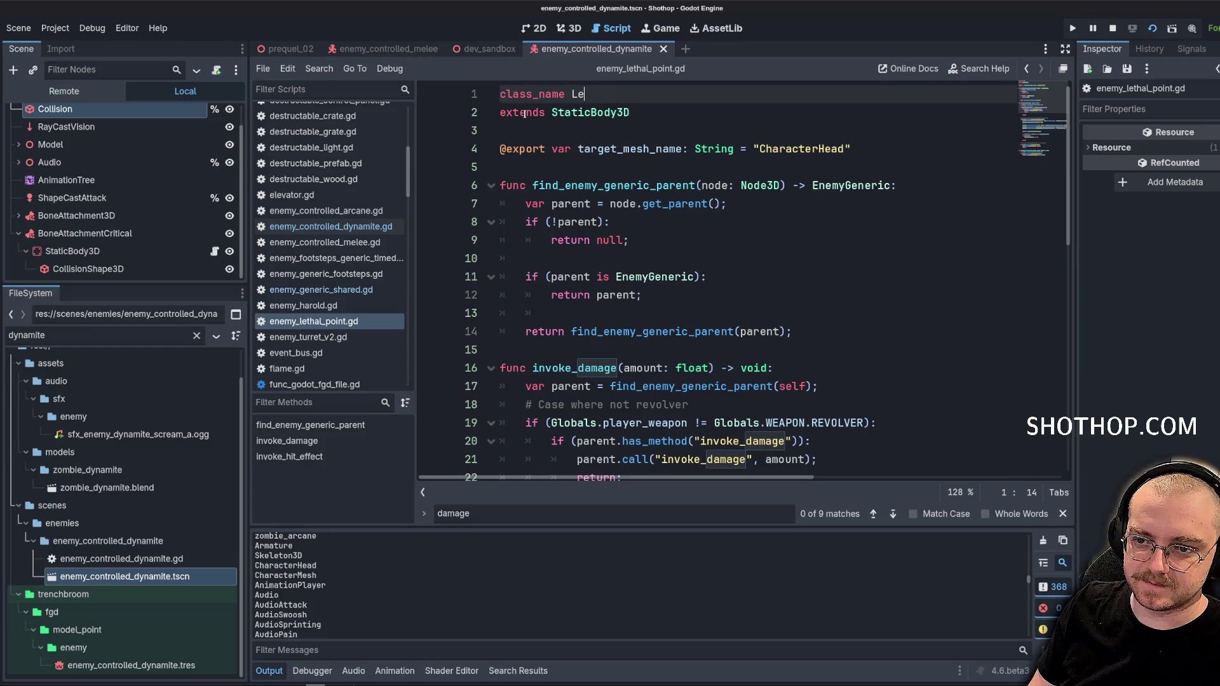
{"action": "type", "text": "htEne"}
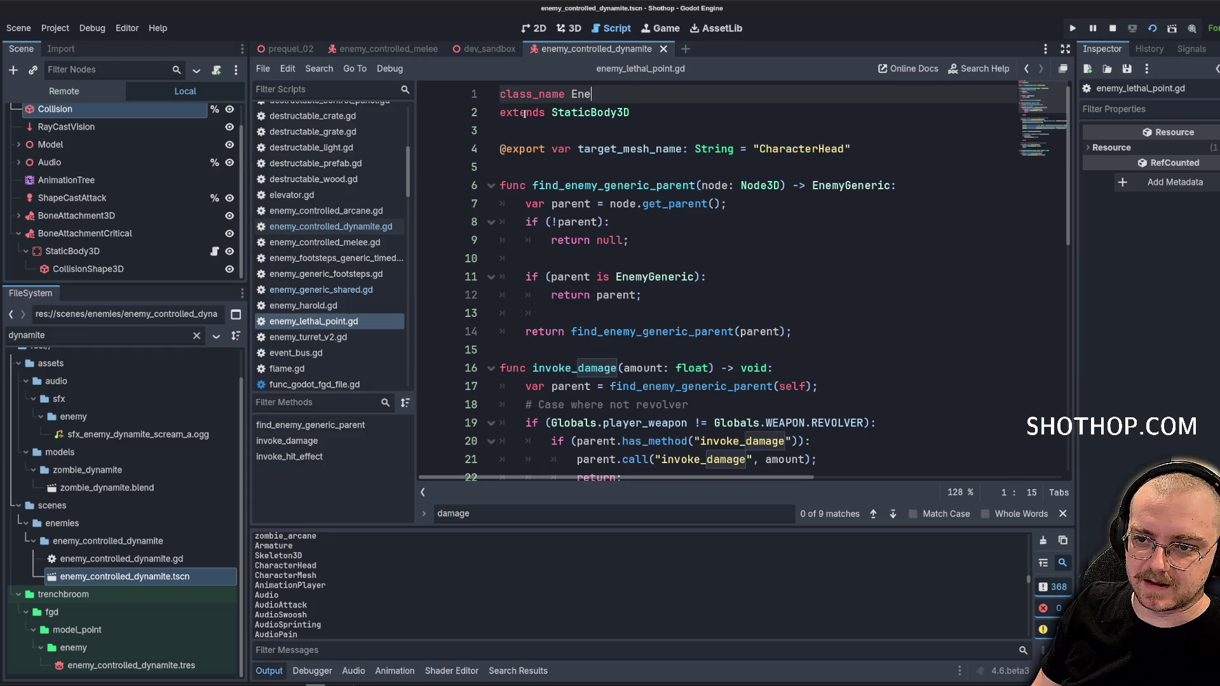
{"action": "type", "text": "myLethalPoint"}
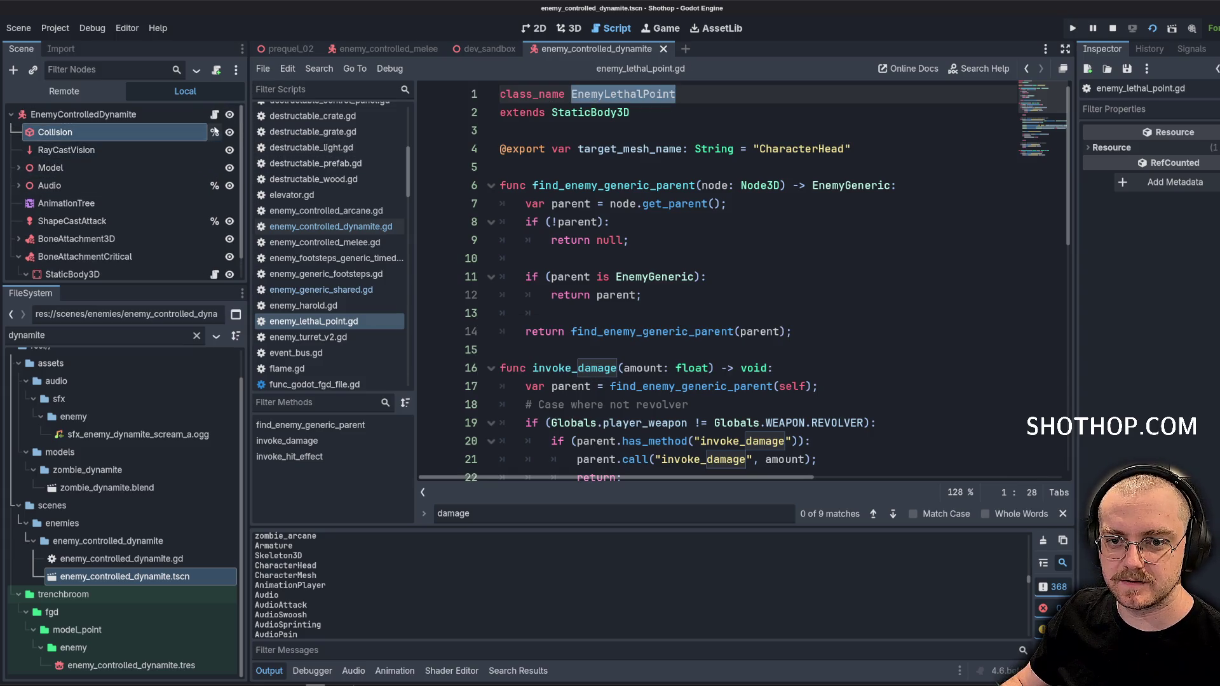
In enemy_controlled_dynamite.gd, add 'if (collider is EnemyLethalPoint): continue' after the self check, then run
{"action": "left_click", "coordinate": [215, 113]}
{"action": "key", "text": "Return"}
{"action": "key", "text": "Return"}
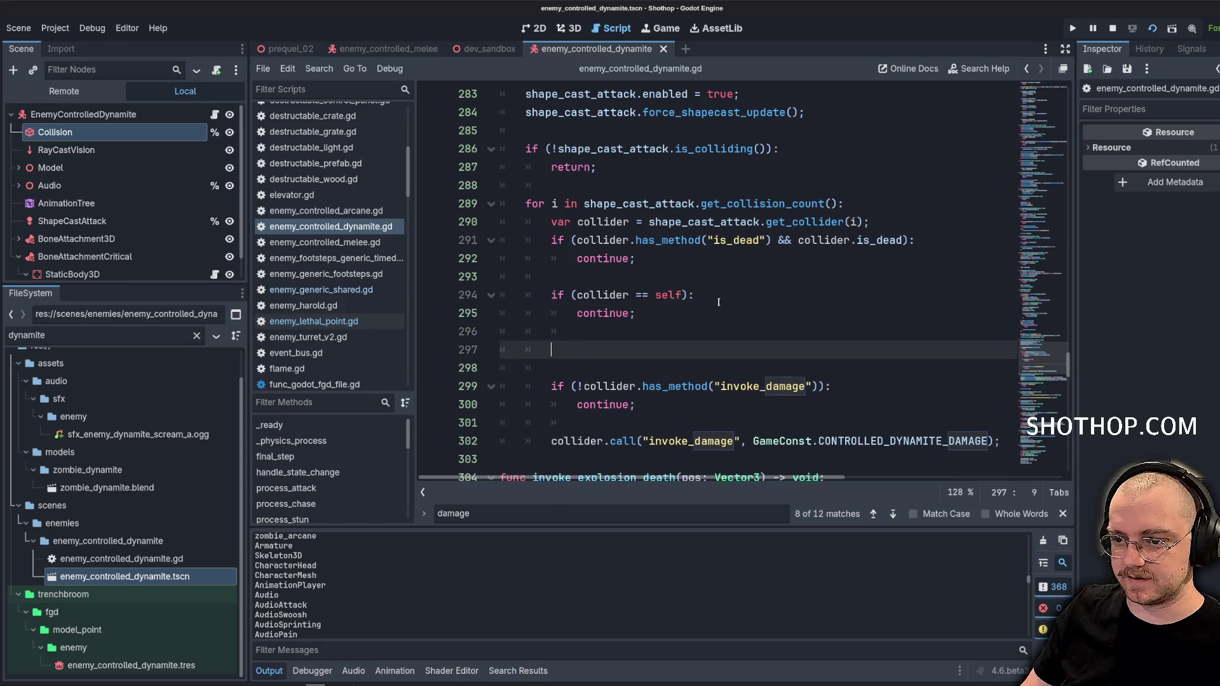
{"action": "type", "text": "if (collider is EnemyLethalPoint)"}
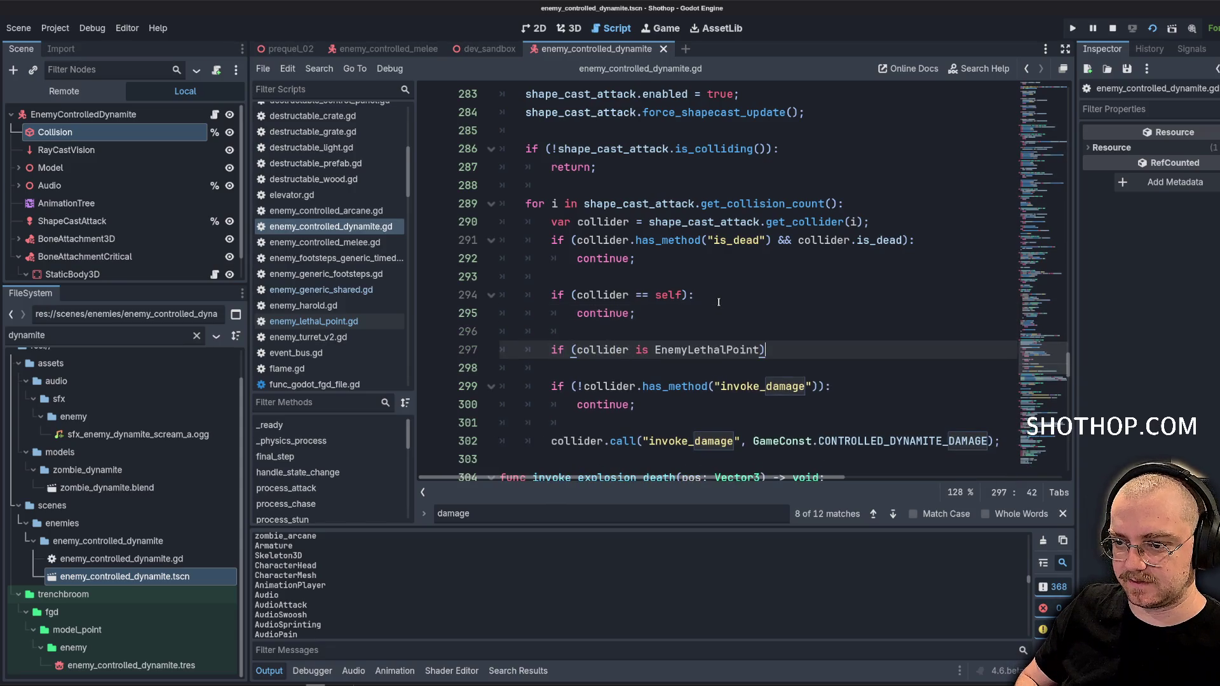
{"action": "type", "text": ":"}
{"action": "key", "text": "Return"}
{"action": "type", "text": "continue;"}
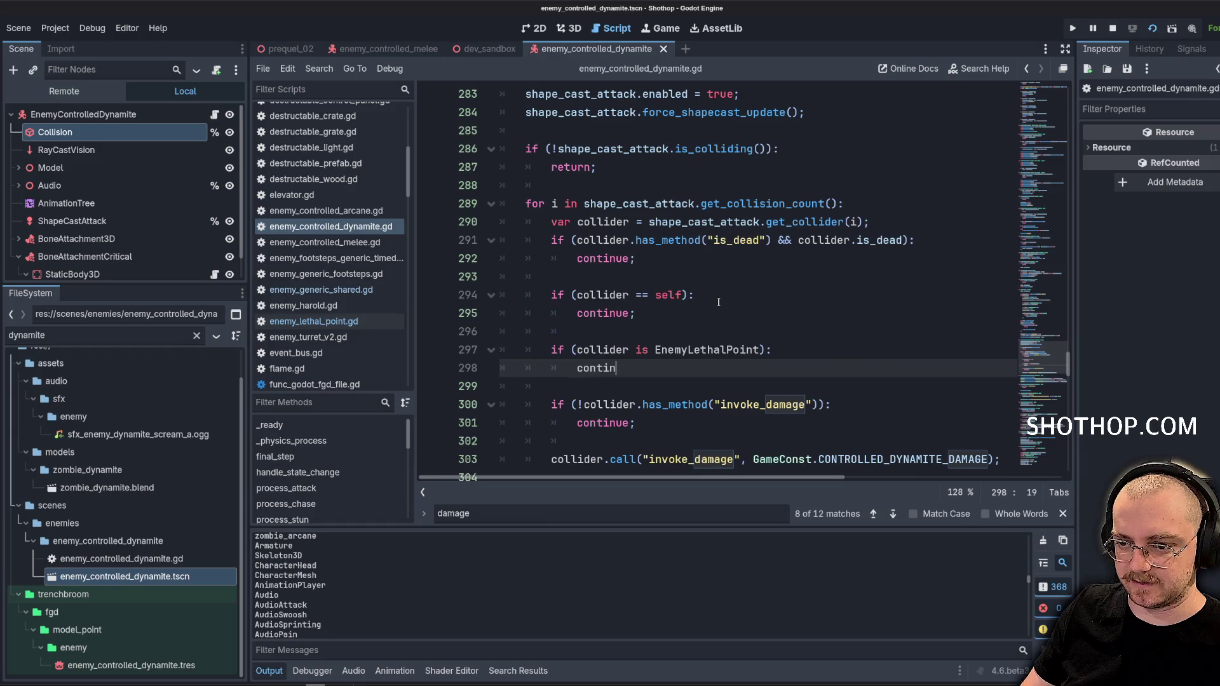
{"action": "key", "text": "F5"}
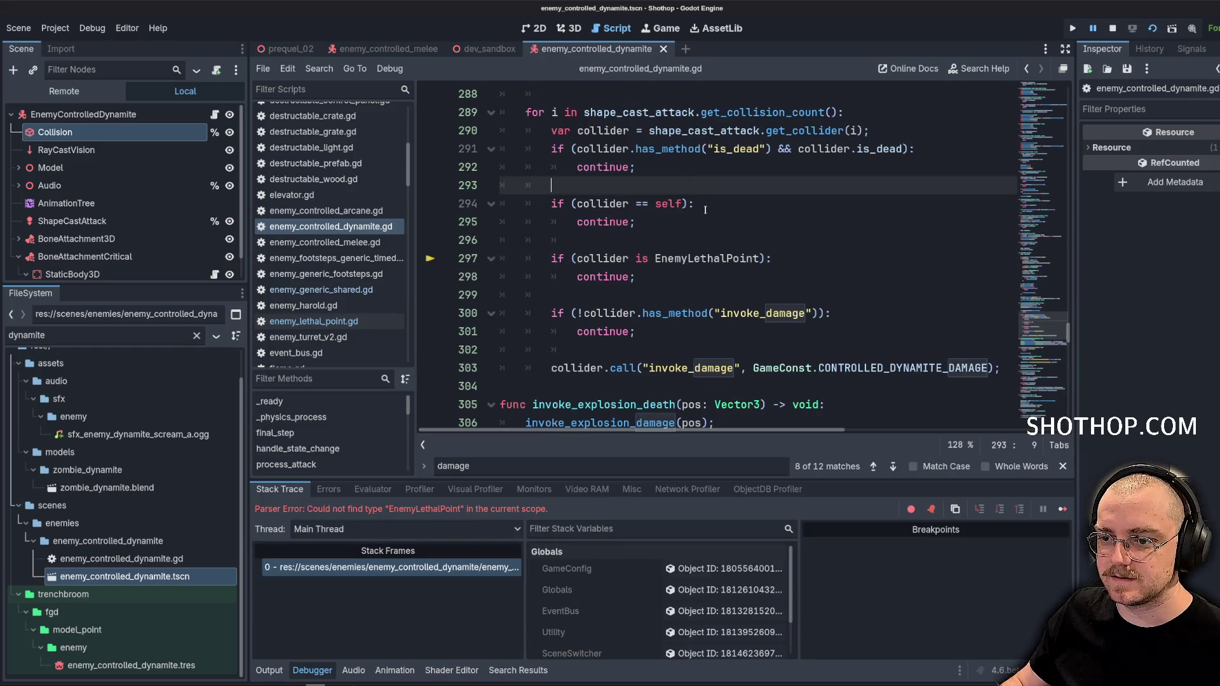
Check the EnemyLethalPoint parse error against enemy_lethal_point.gd and stop the failing debug session
{"action": "left_click", "coordinate": [703, 232]}
{"action": "left_click", "coordinate": [703, 235]}
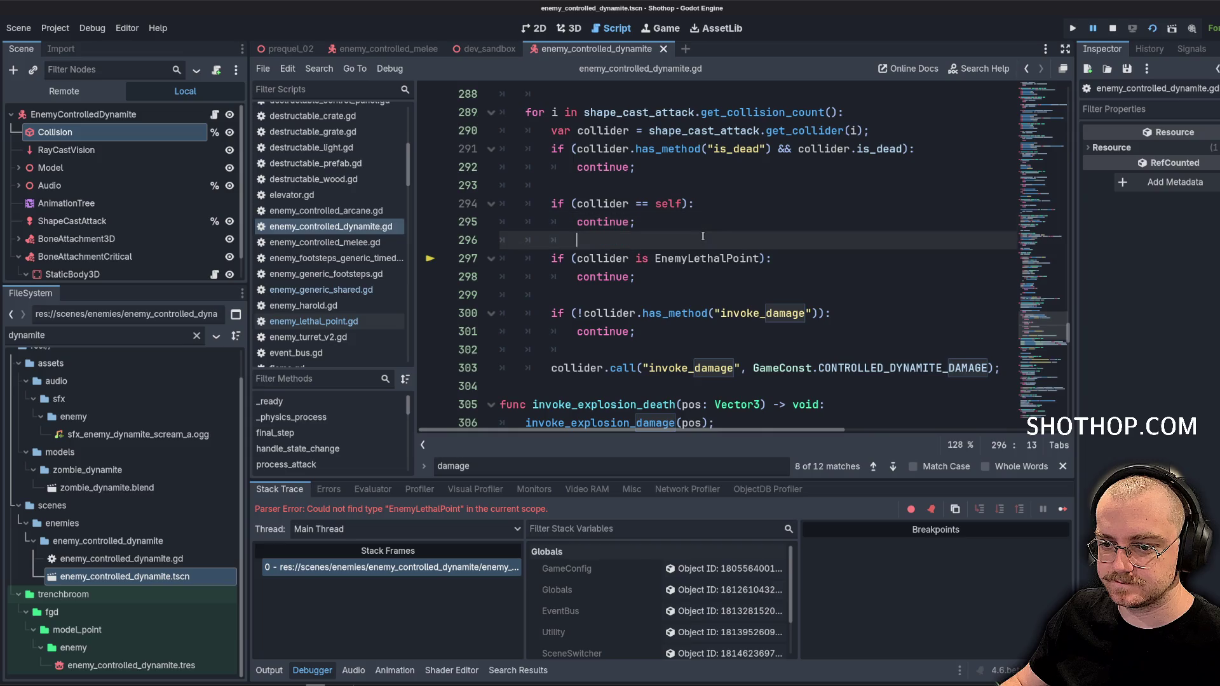
{"action": "double_click", "coordinate": [710, 264]}
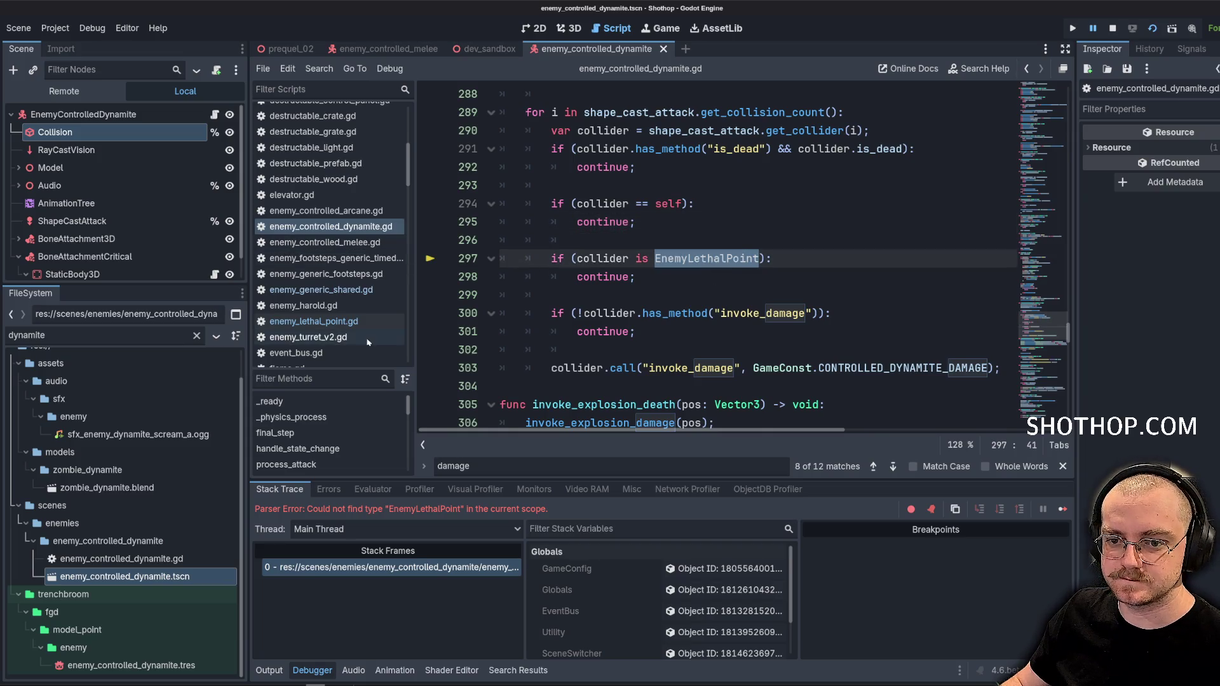
{"action": "left_click", "coordinate": [314, 322]}
{"action": "left_click", "coordinate": [643, 204]}
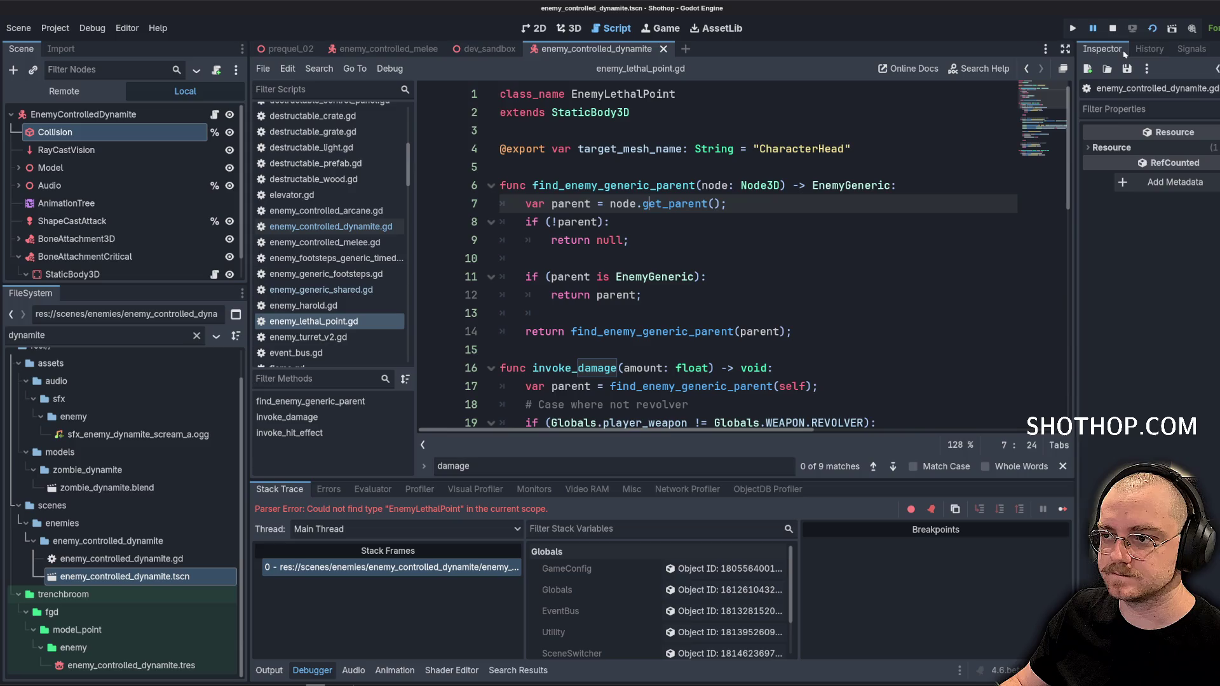
{"action": "left_click", "coordinate": [1112, 28]}
{"action": "left_click", "coordinate": [693, 166]}
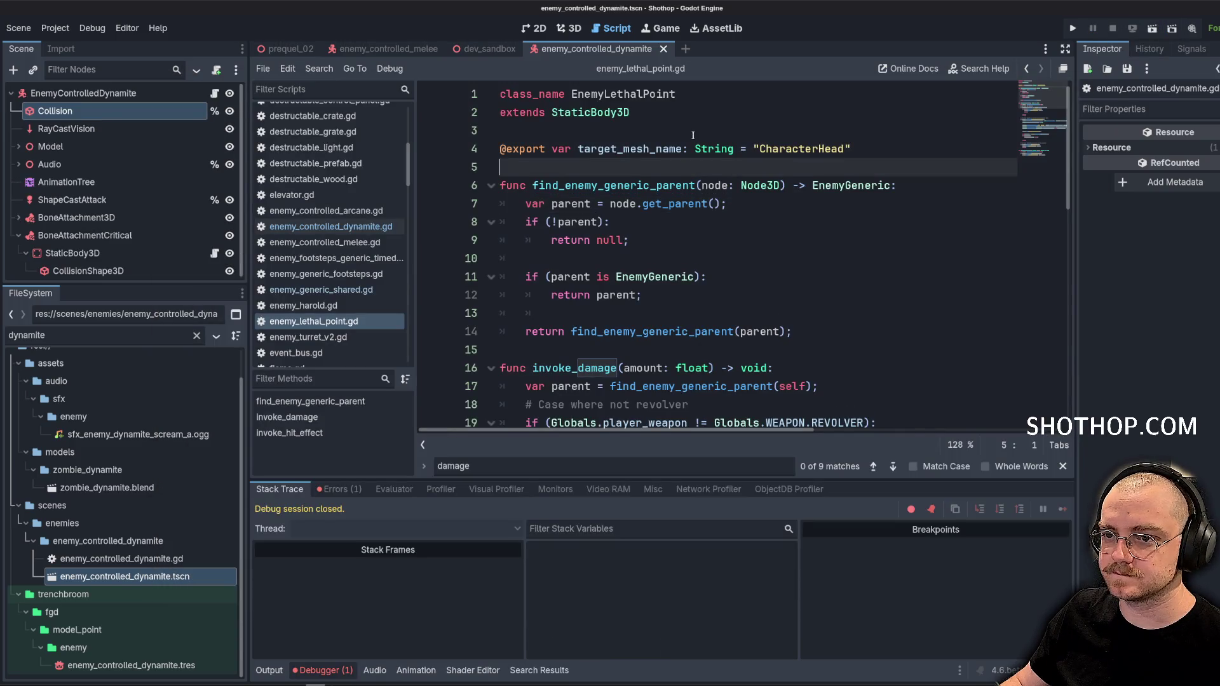
Re-enter EnemyLethalPoint via autocomplete, save, and run the current scene
{"action": "left_click", "coordinate": [338, 227]}
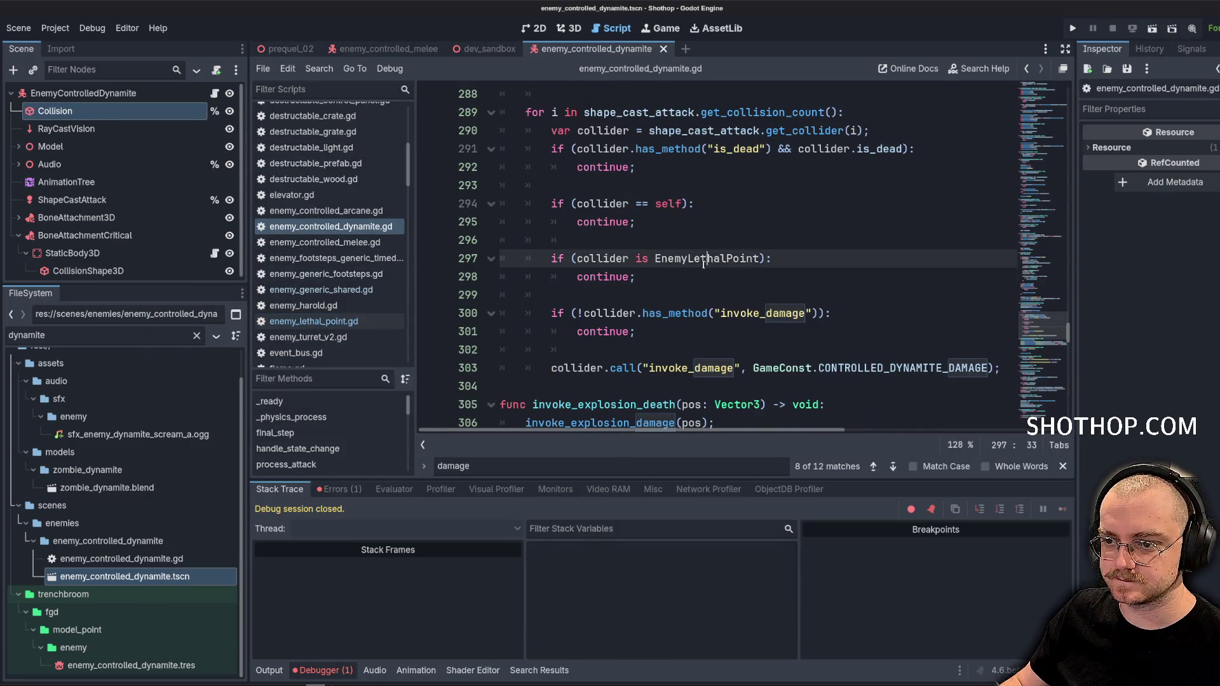
{"action": "type", "text": "EnemyL"}
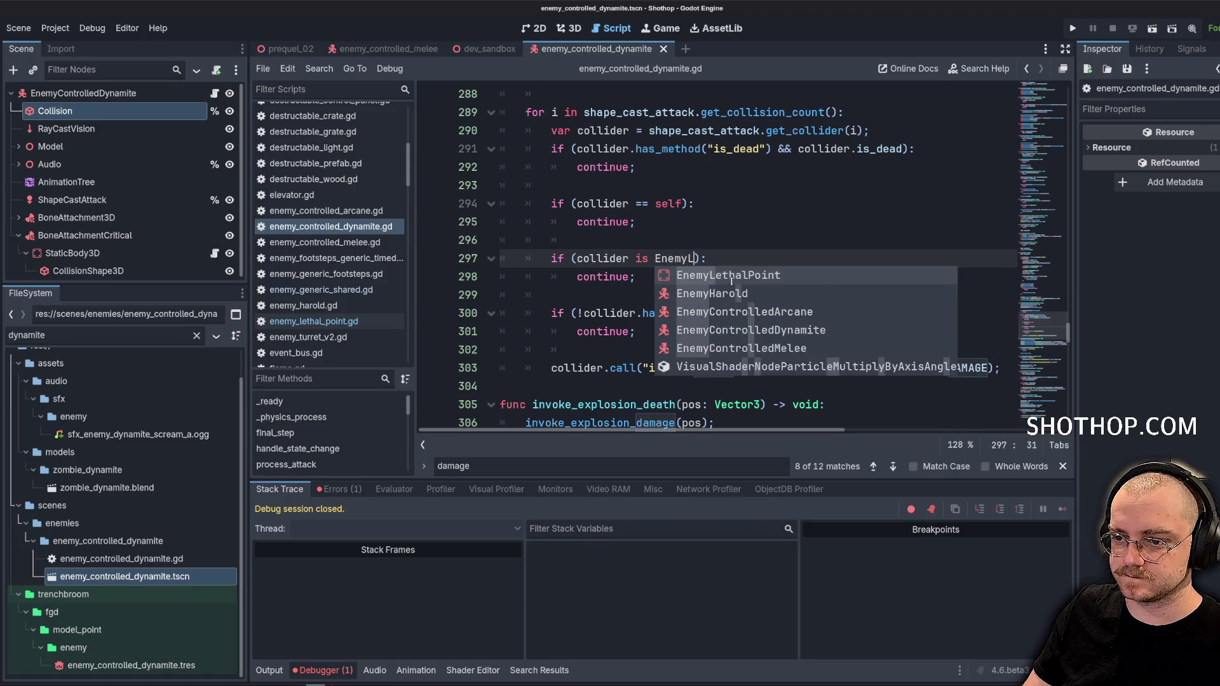
{"action": "key", "text": "Return"}
{"action": "key", "text": "ctrl+s"}
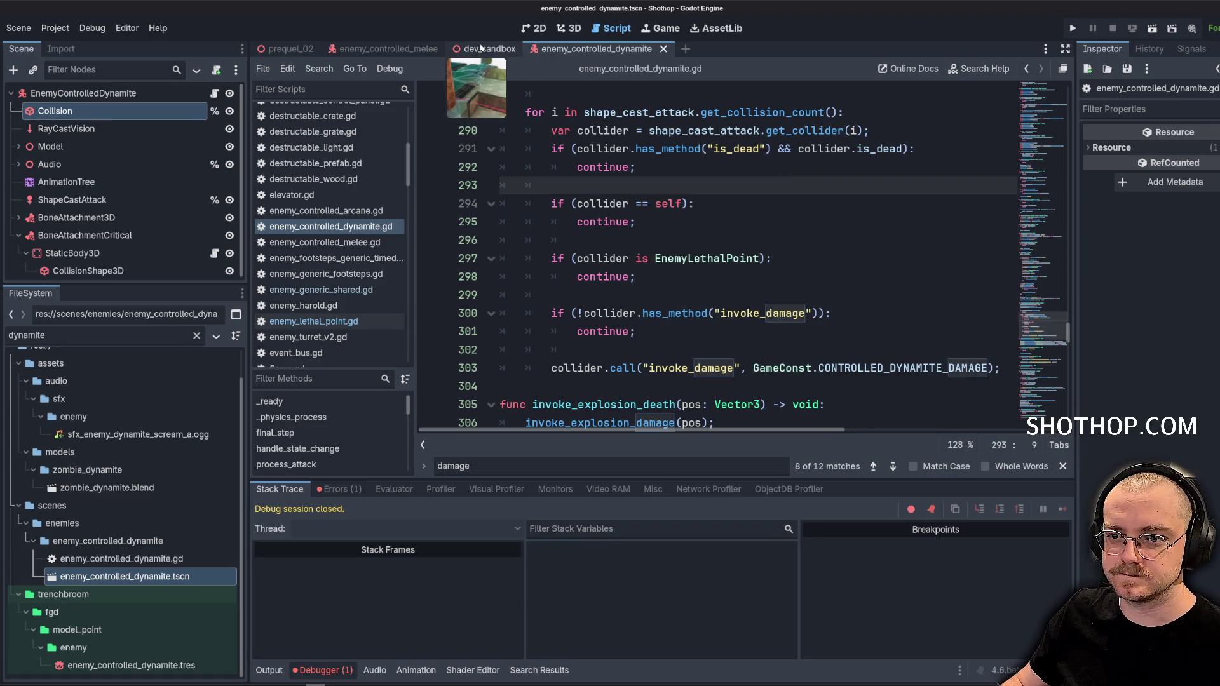
{"action": "left_click", "coordinate": [1152, 29]}
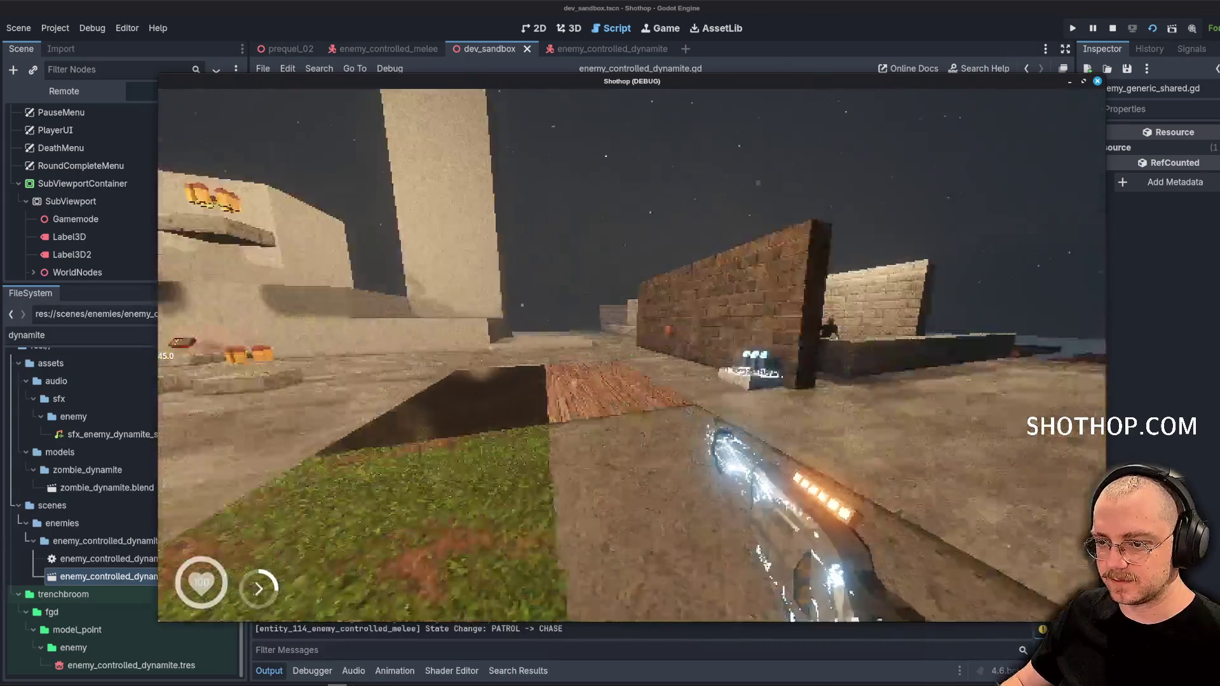
Walk toward the brick walls, shoot the dynamite zombie, then pause and stop the game
{"action": "key", "text": "w"}
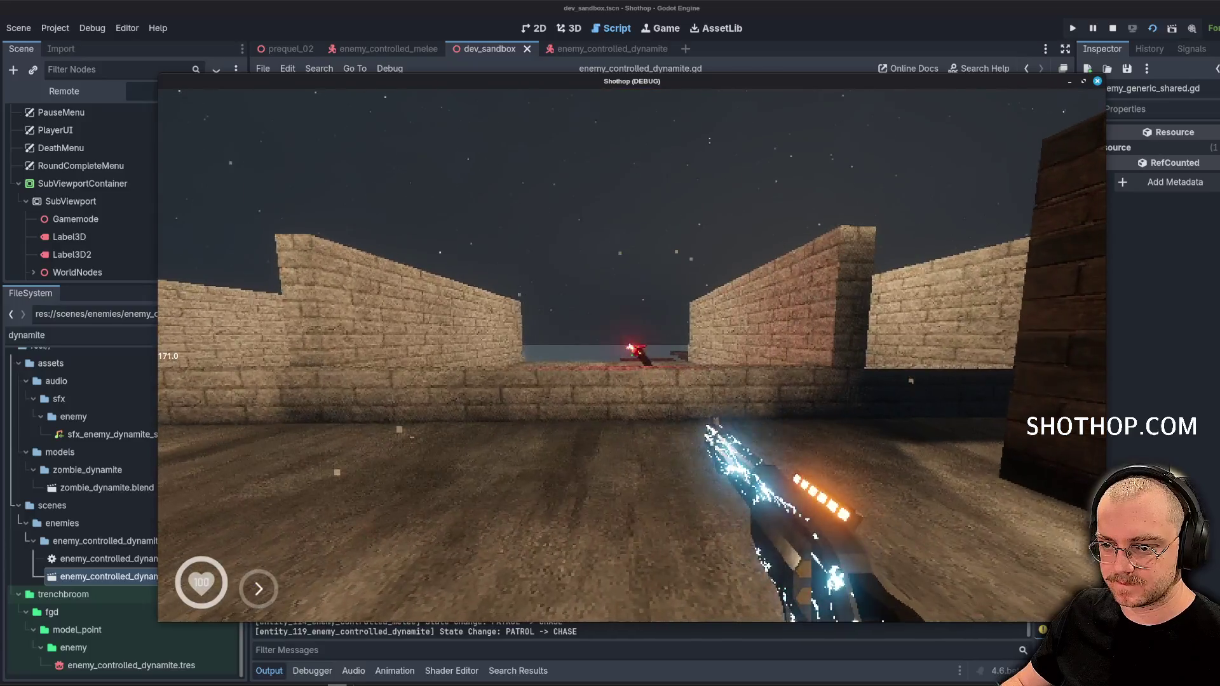
{"action": "left_click", "coordinate": [631, 355]}
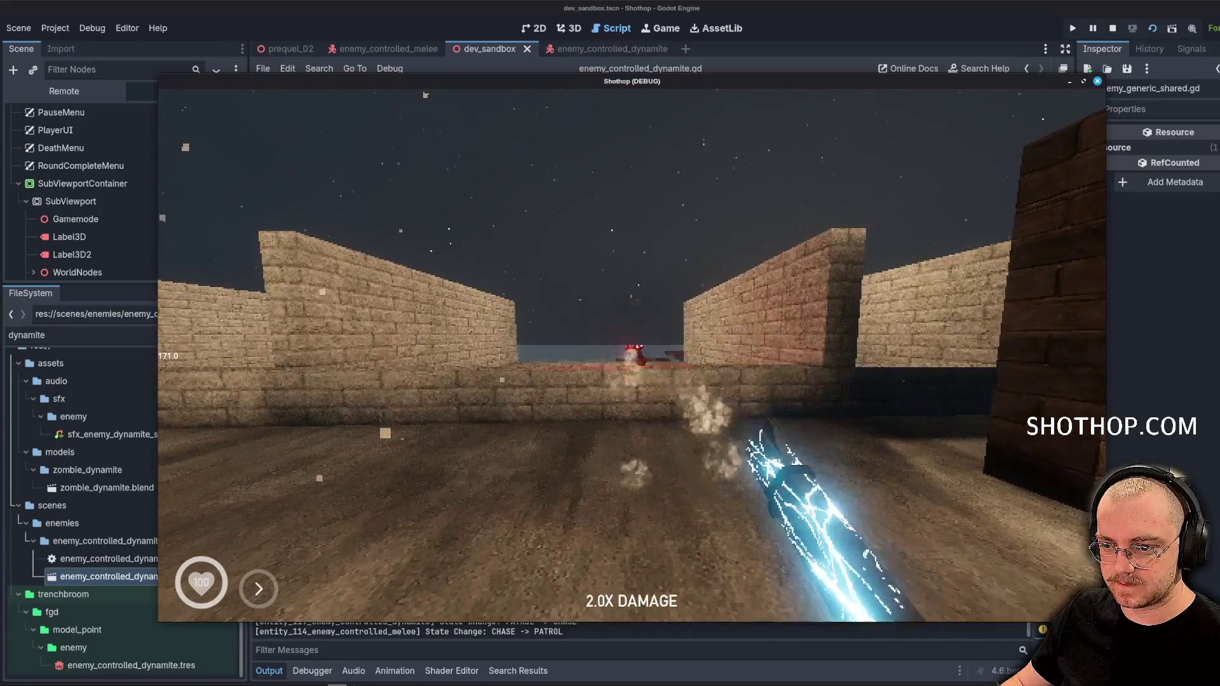
{"action": "key", "text": "Escape"}
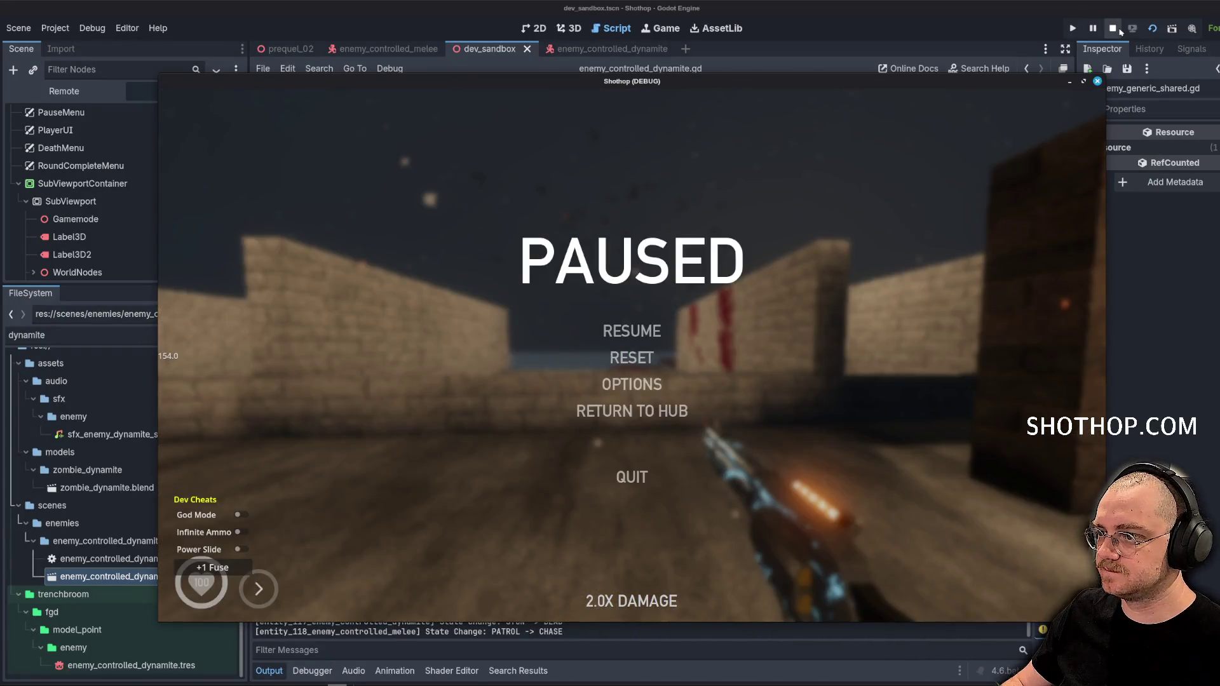
{"action": "left_click", "coordinate": [1113, 28]}
{"action": "key", "text": "alt+Tab"}
Commit as 'feat: add lethal point to explosion zombie', push to origin main, and close the terminal
{"action": "type", "text": "gi"}
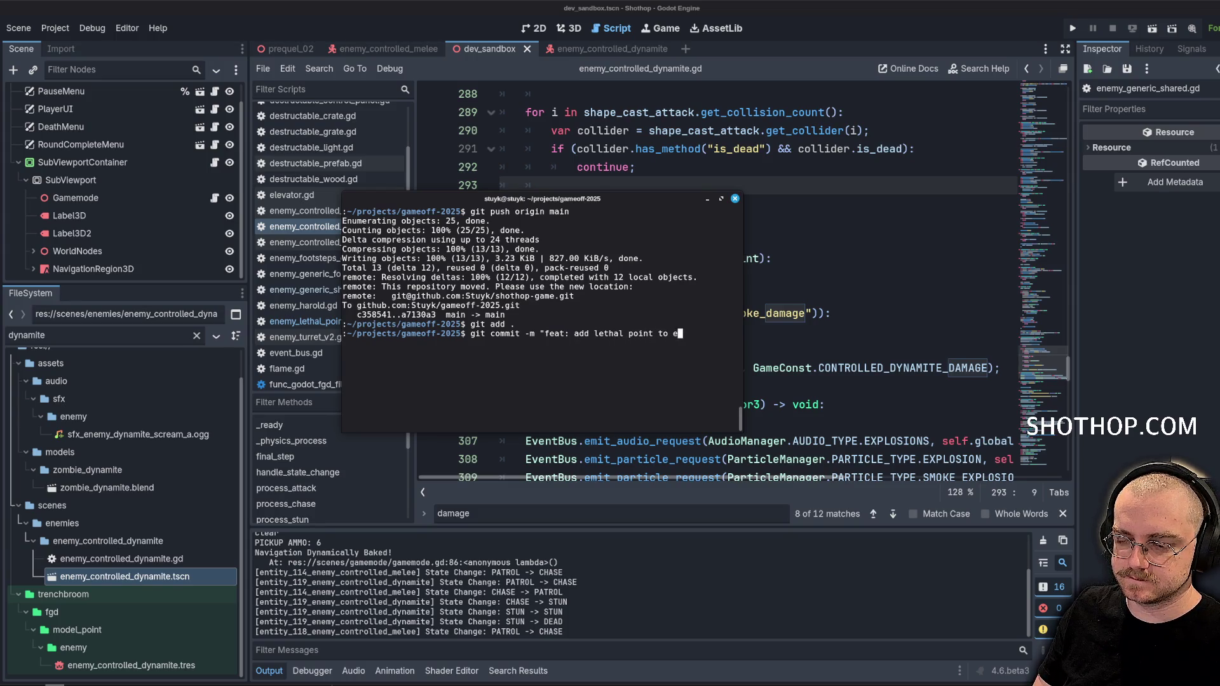
{"action": "type", "text": "\""}
{"action": "key", "text": "Return"}
{"action": "type", "text": "g"}
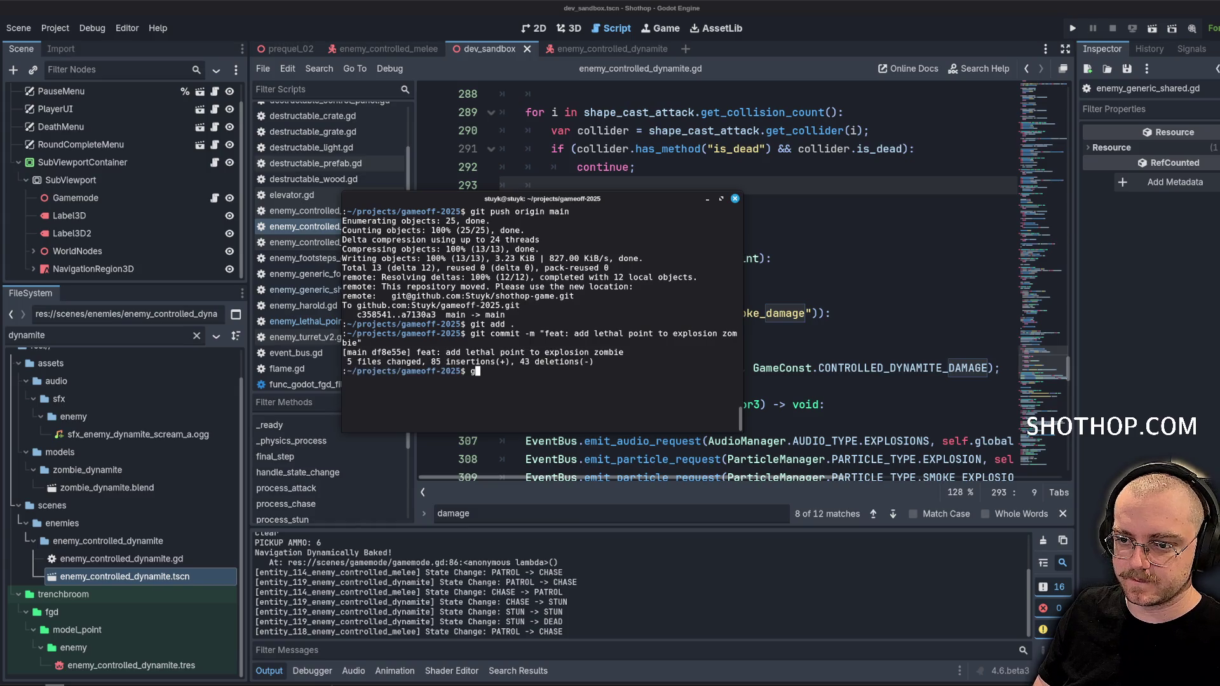
{"action": "type", "text": "in mai"}
{"action": "key", "text": "Return"}
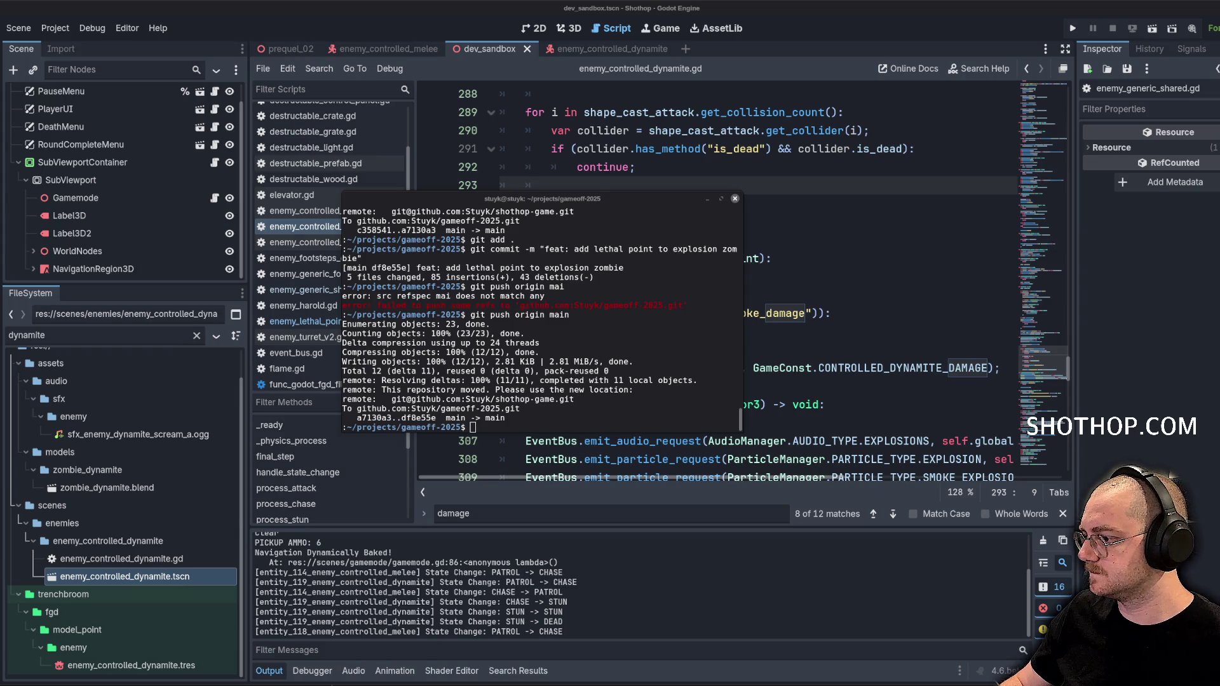
{"action": "left_click", "coordinate": [702, 198]}
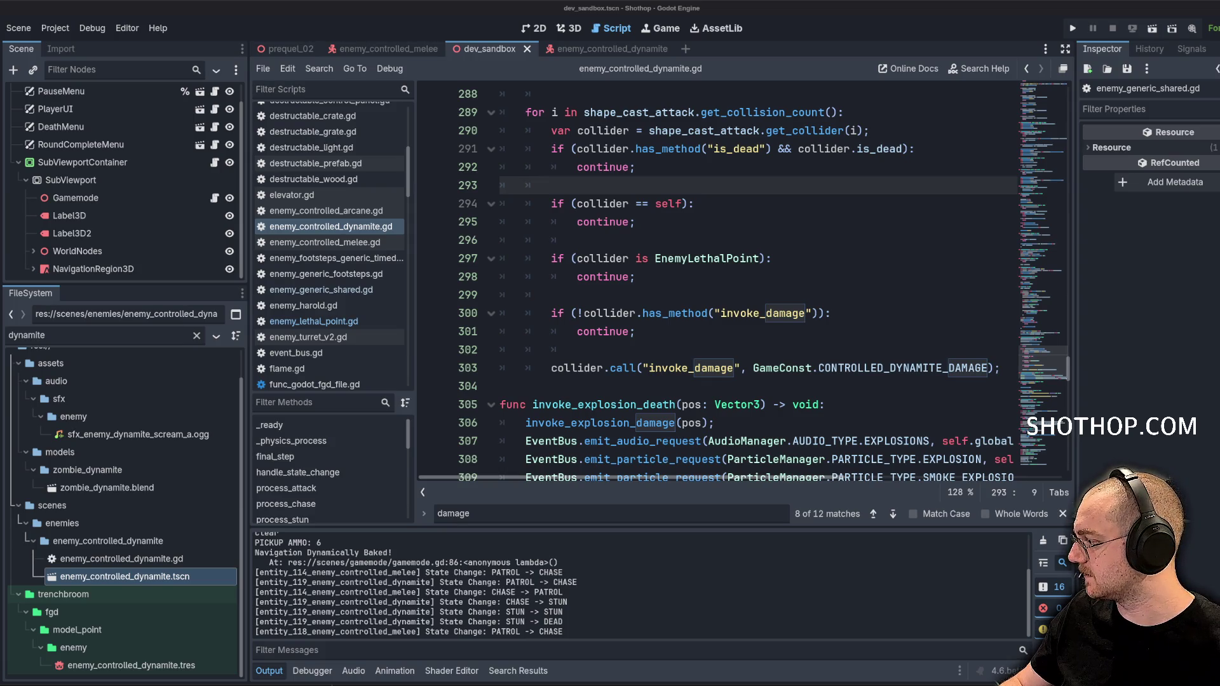
Filter the FileSystem for dev_unk, open dev_unk_1.tscn, and run it
{"action": "left_click", "coordinate": [864, 241]}
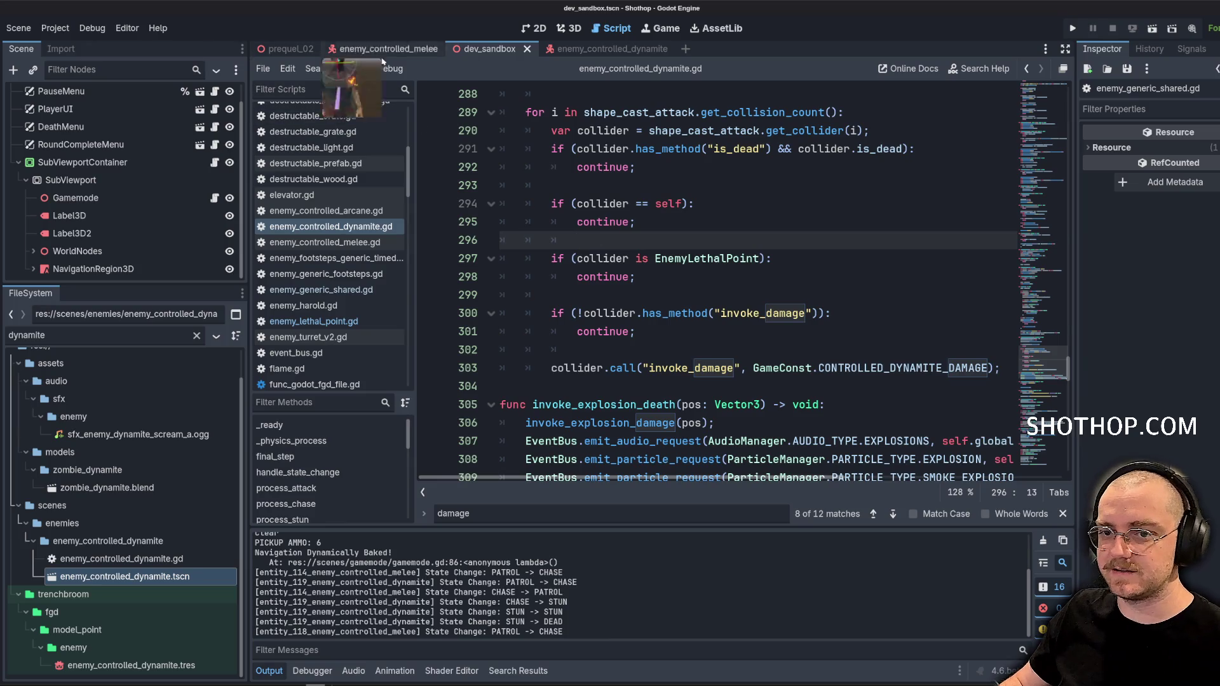
{"action": "double_click", "coordinate": [103, 339]}
{"action": "type", "text": "dev"}
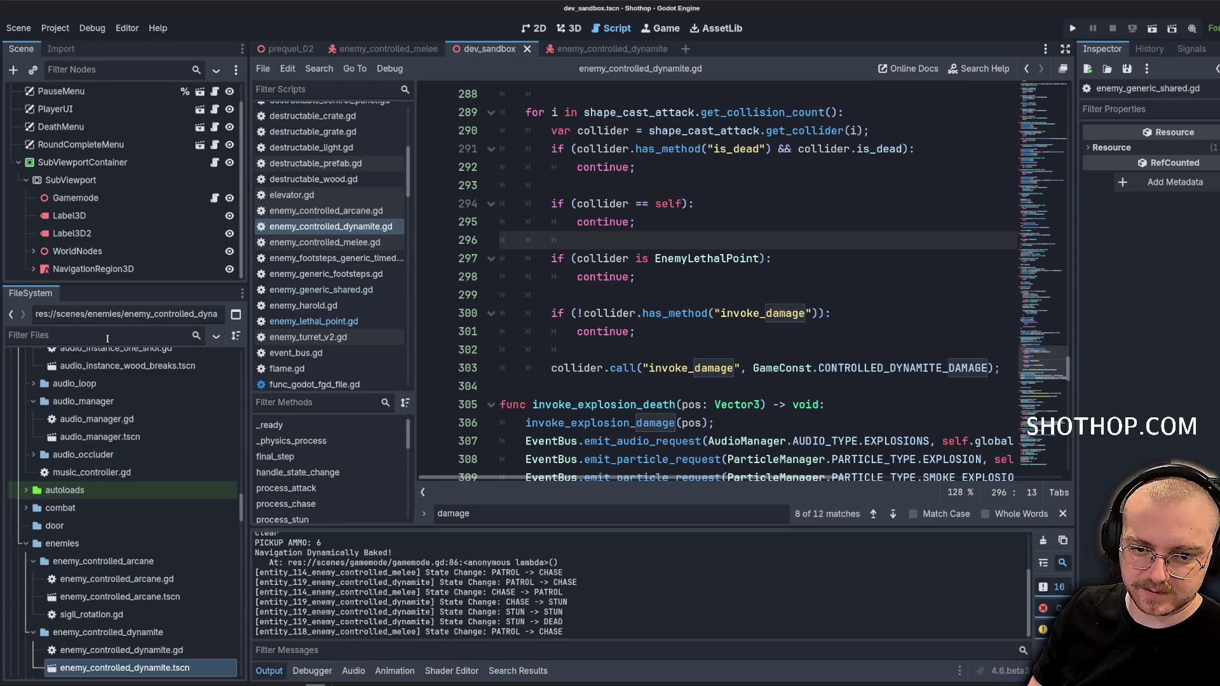
{"action": "type", "text": "_unk"}
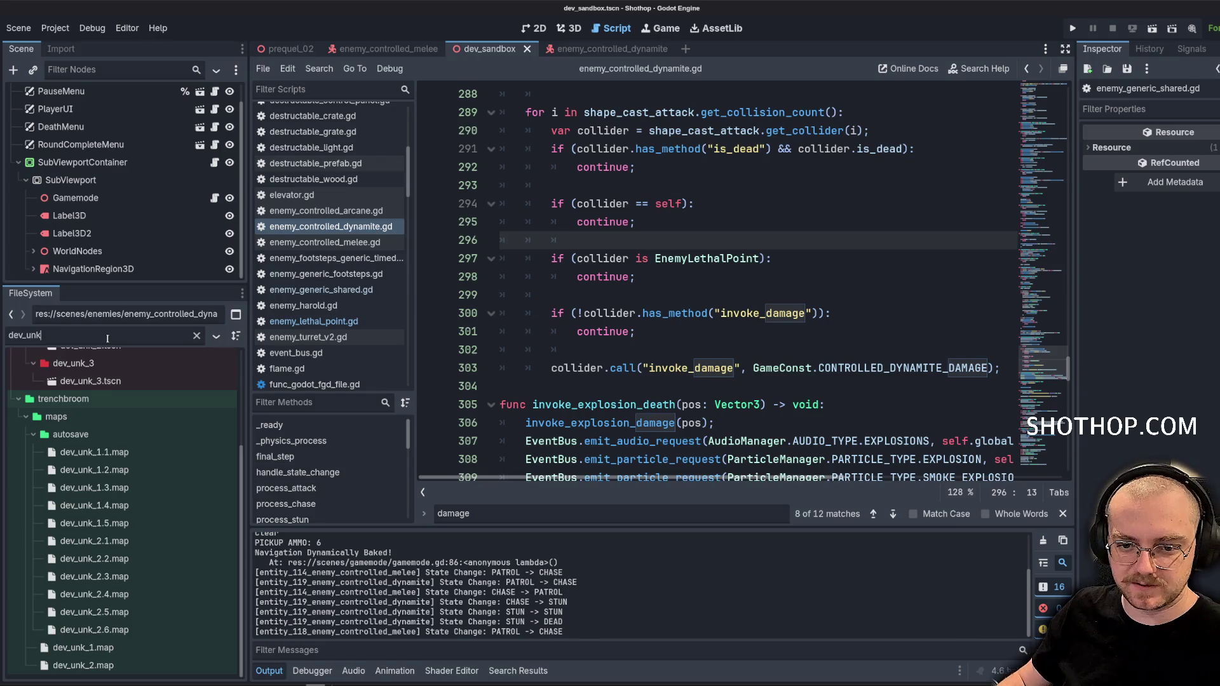
{"action": "left_click", "coordinate": [92, 433]}
{"action": "double_click", "coordinate": [93, 432]}
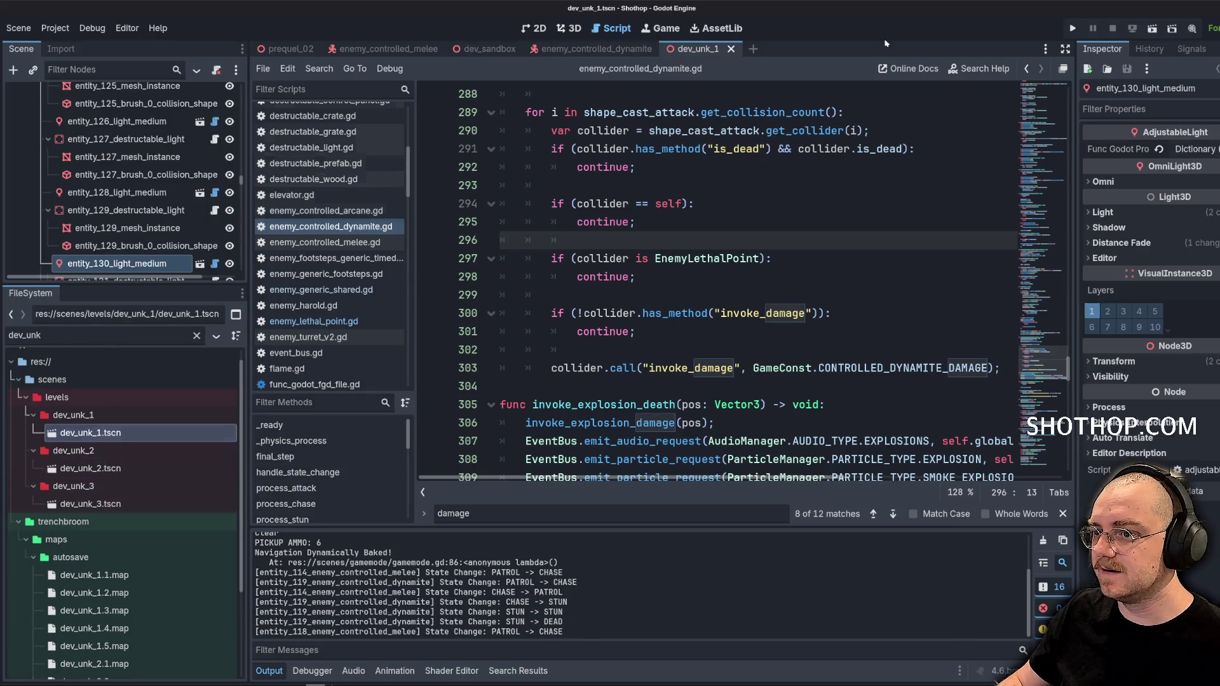
{"action": "left_click", "coordinate": [1152, 28]}
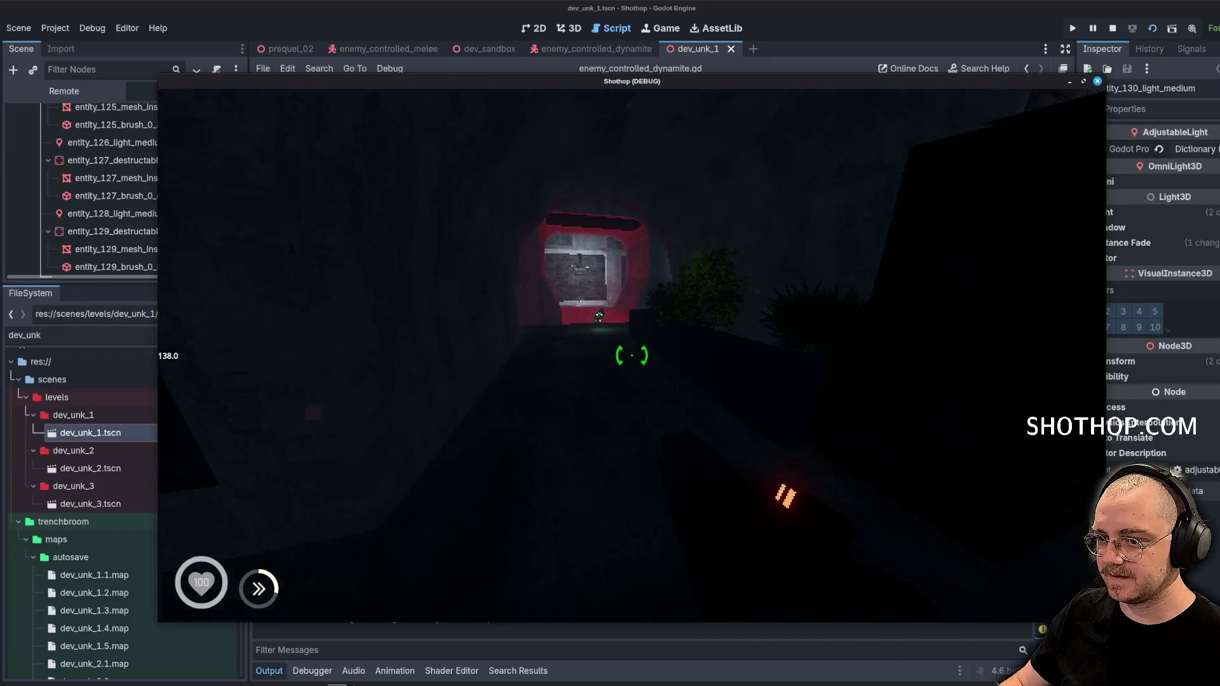
Walk into the stone corridor shooting enemies, then close the running game with F8
{"action": "key", "text": "w"}
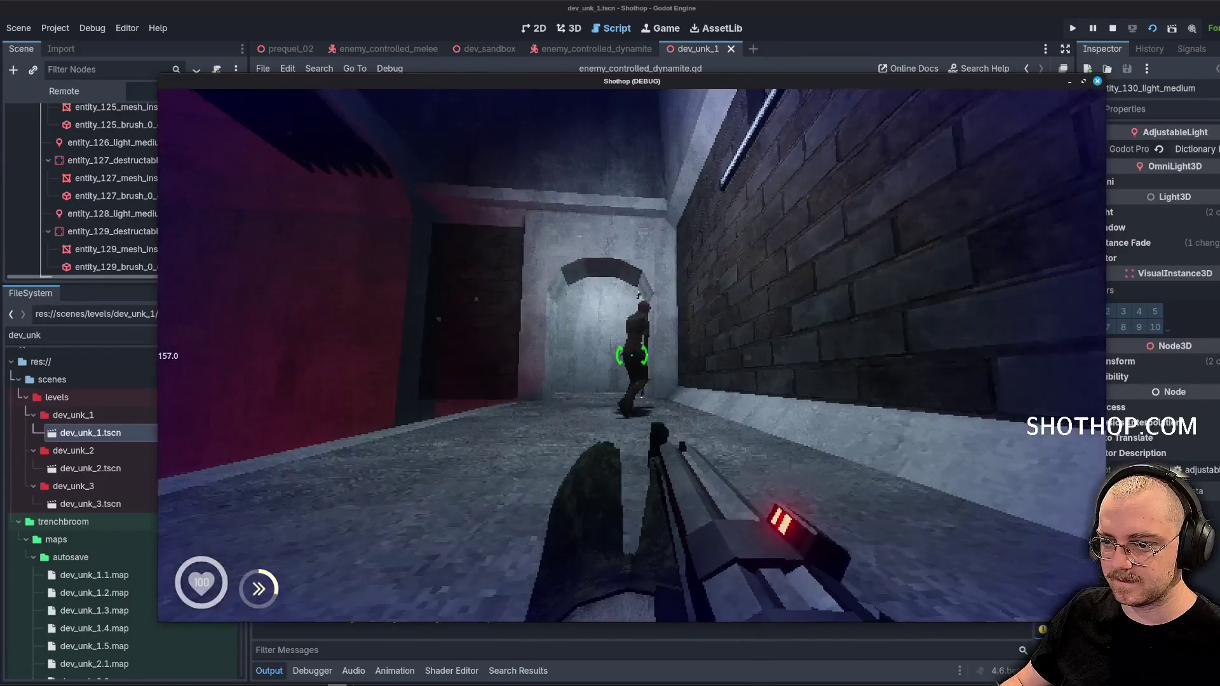
{"action": "left_click", "coordinate": [632, 356]}
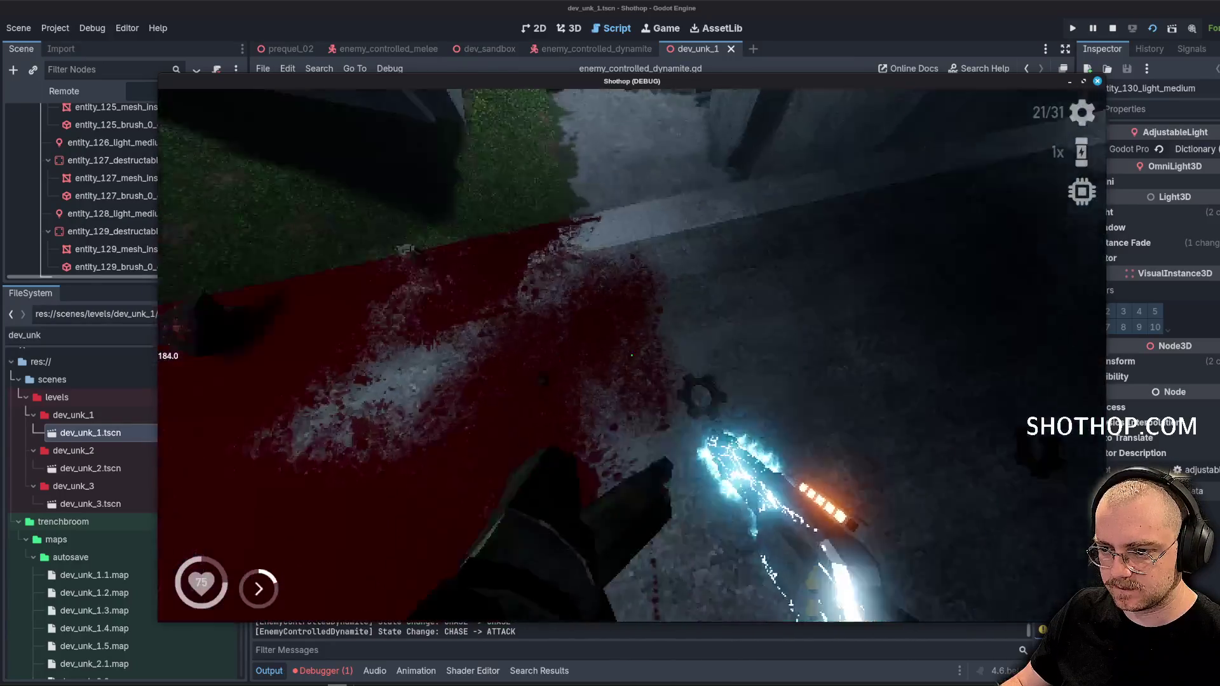
{"action": "key", "text": "F8"}
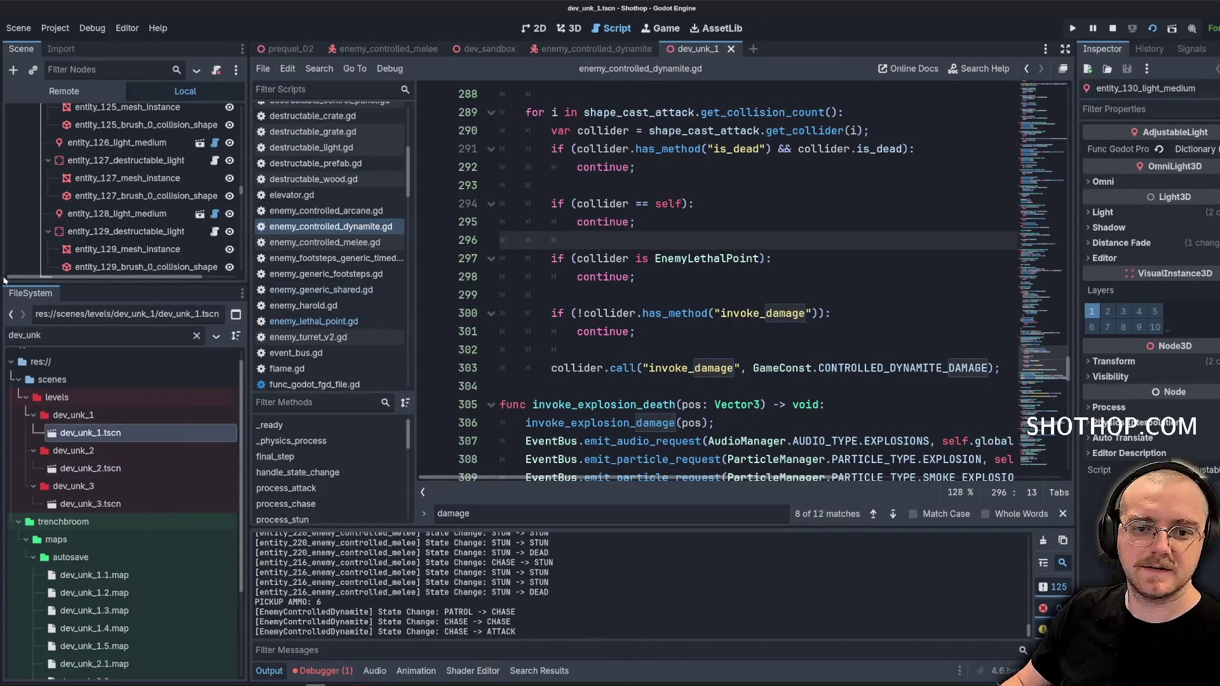
Filter for fuse, open pickup_fuse.tscn and its script, and review the audio_pickup and audio_sparking variables
{"action": "double_click", "coordinate": [26, 334]}
{"action": "type", "text": "fuse"}
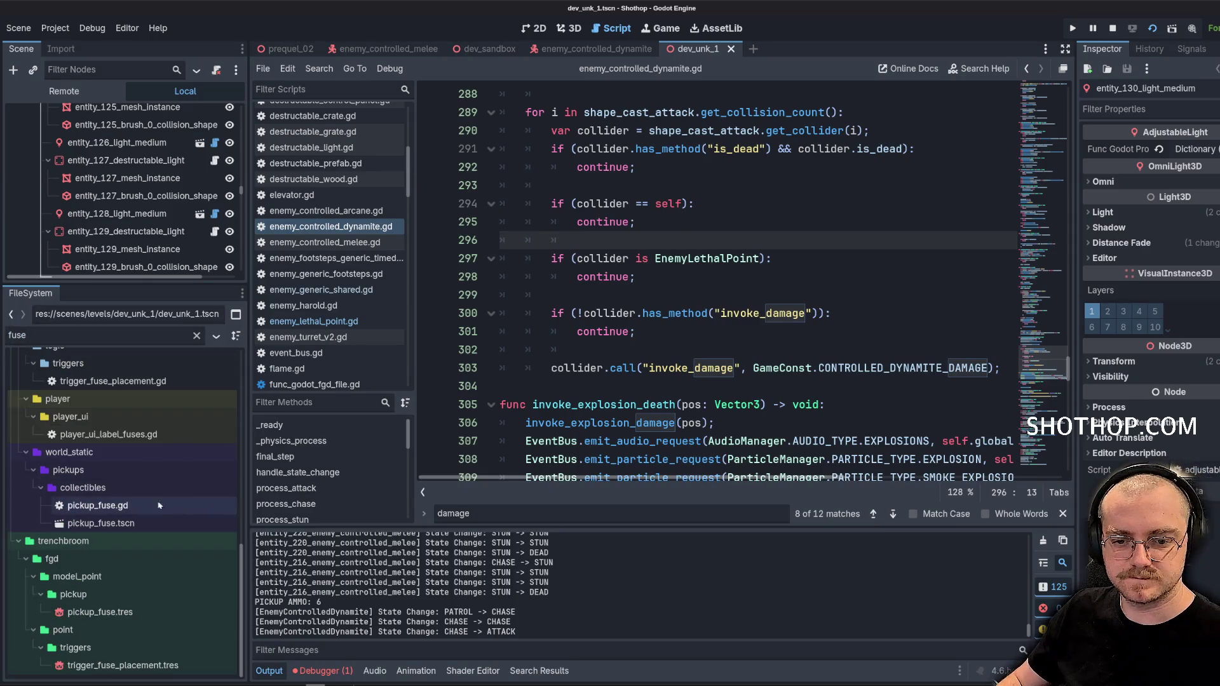
{"action": "double_click", "coordinate": [127, 523]}
{"action": "left_click", "coordinate": [220, 114]}
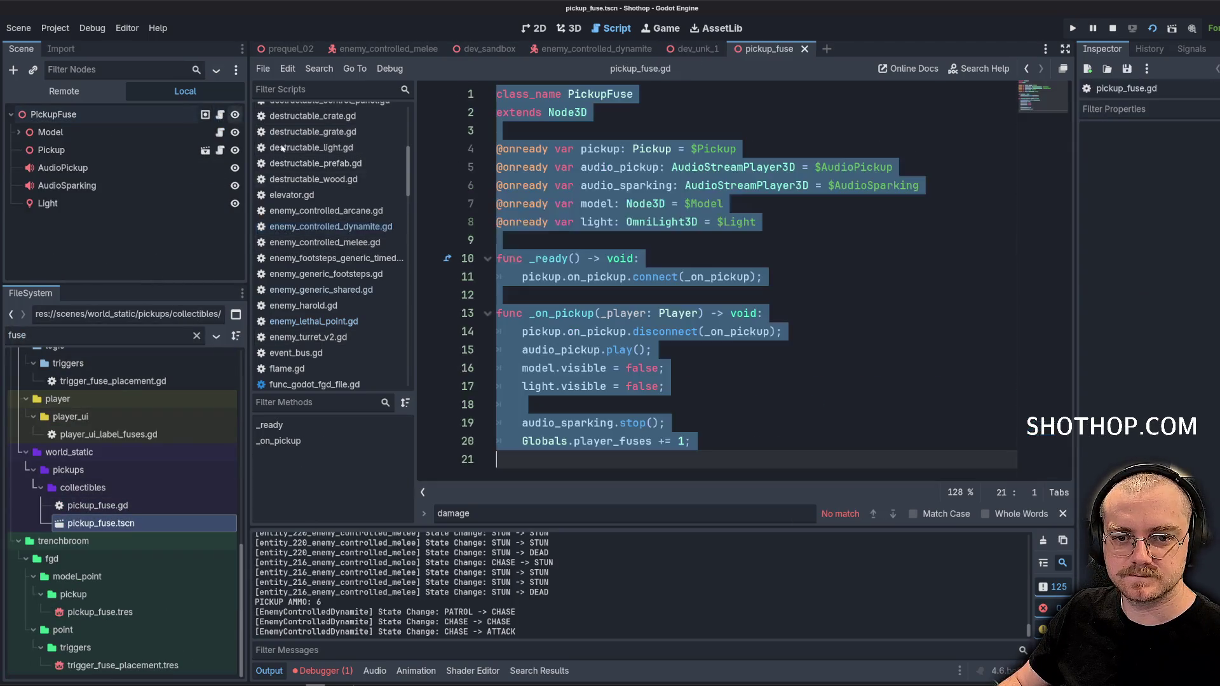
{"action": "double_click", "coordinate": [632, 167]}
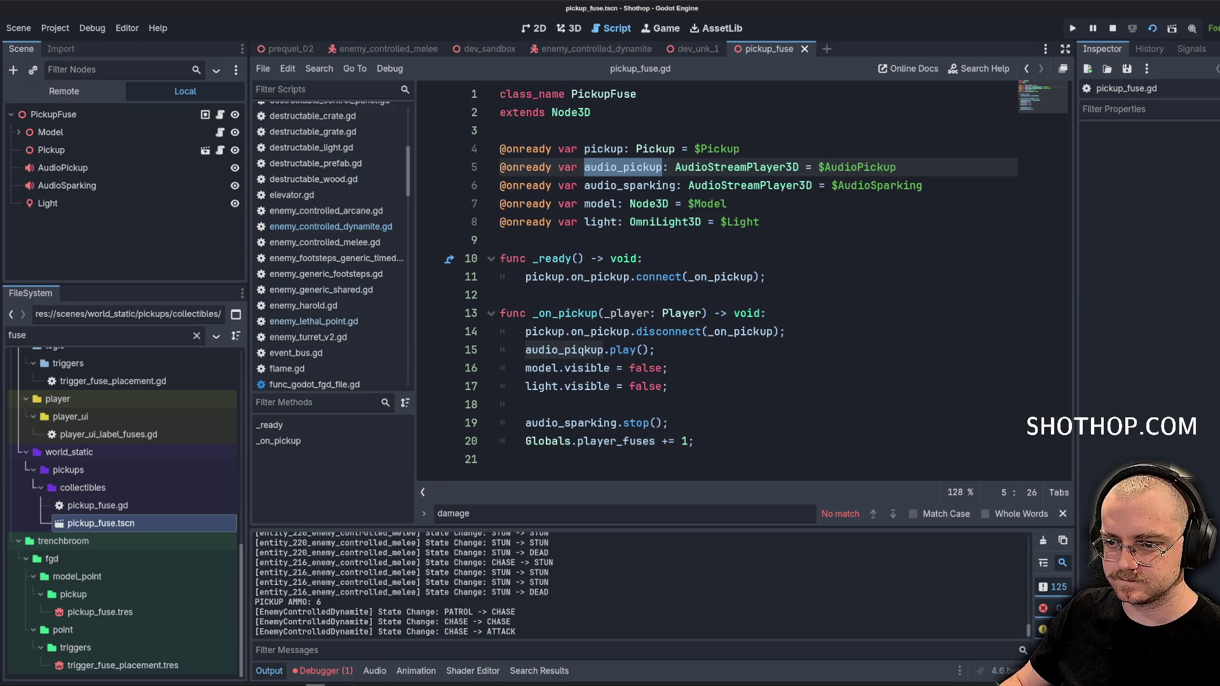
{"action": "double_click", "coordinate": [629, 185]}
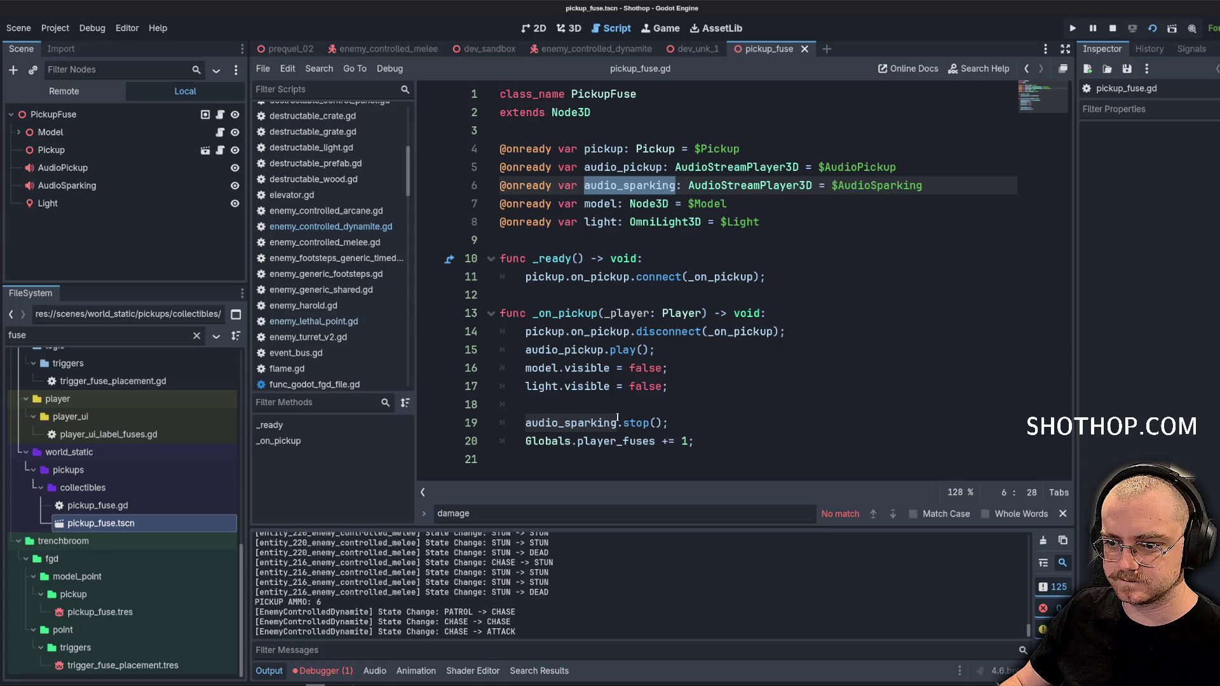
{"action": "double_click", "coordinate": [623, 167]}
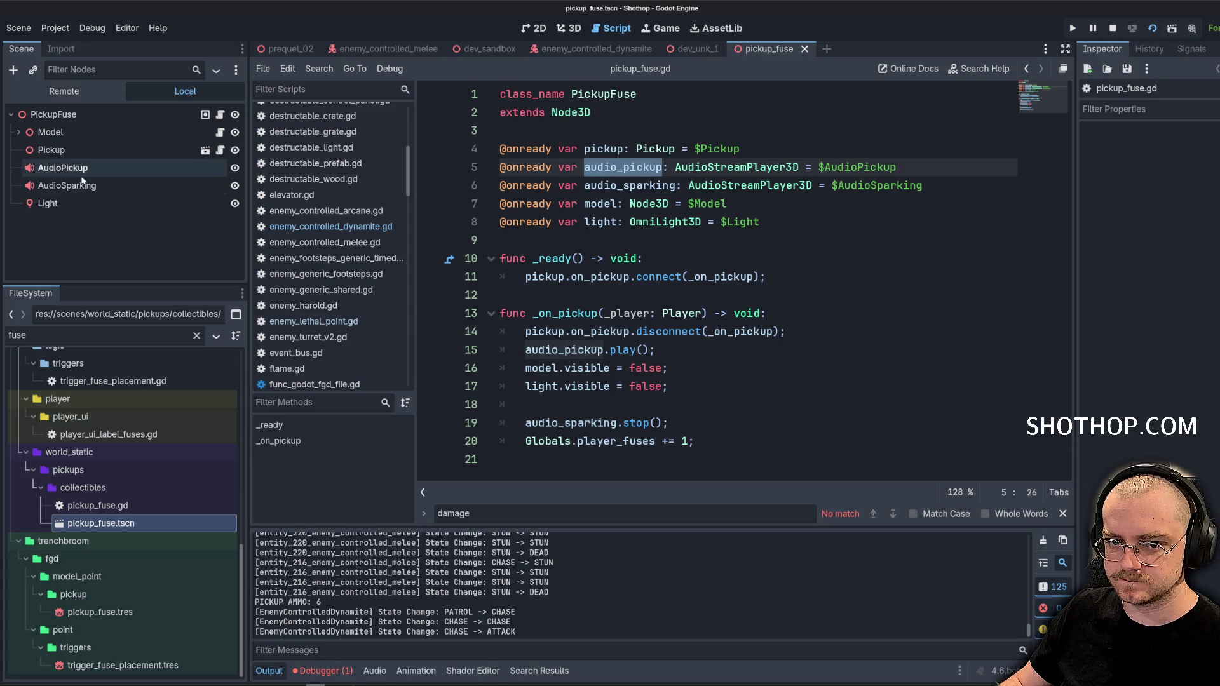
Preview the AudioPickup and AudioSparking sounds with the Playing toggle, then launch the game
{"action": "left_click", "coordinate": [63, 168]}
{"action": "left_click", "coordinate": [1169, 277]}
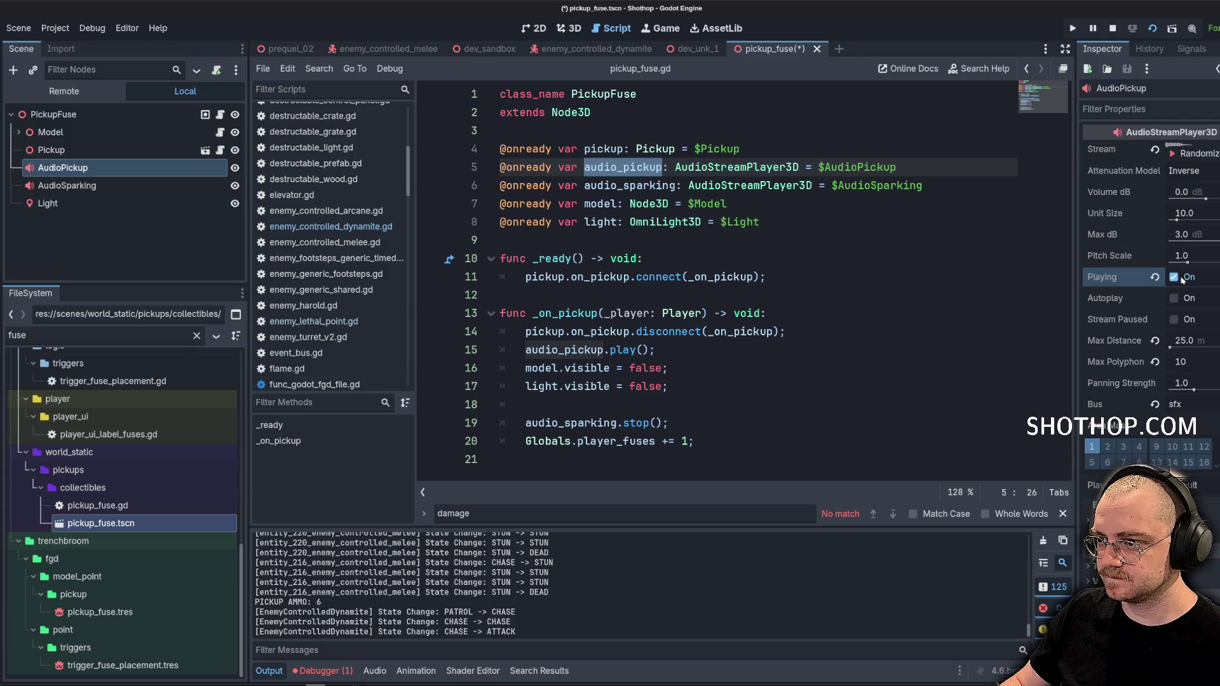
{"action": "left_click", "coordinate": [1173, 277]}
{"action": "left_click", "coordinate": [67, 186]}
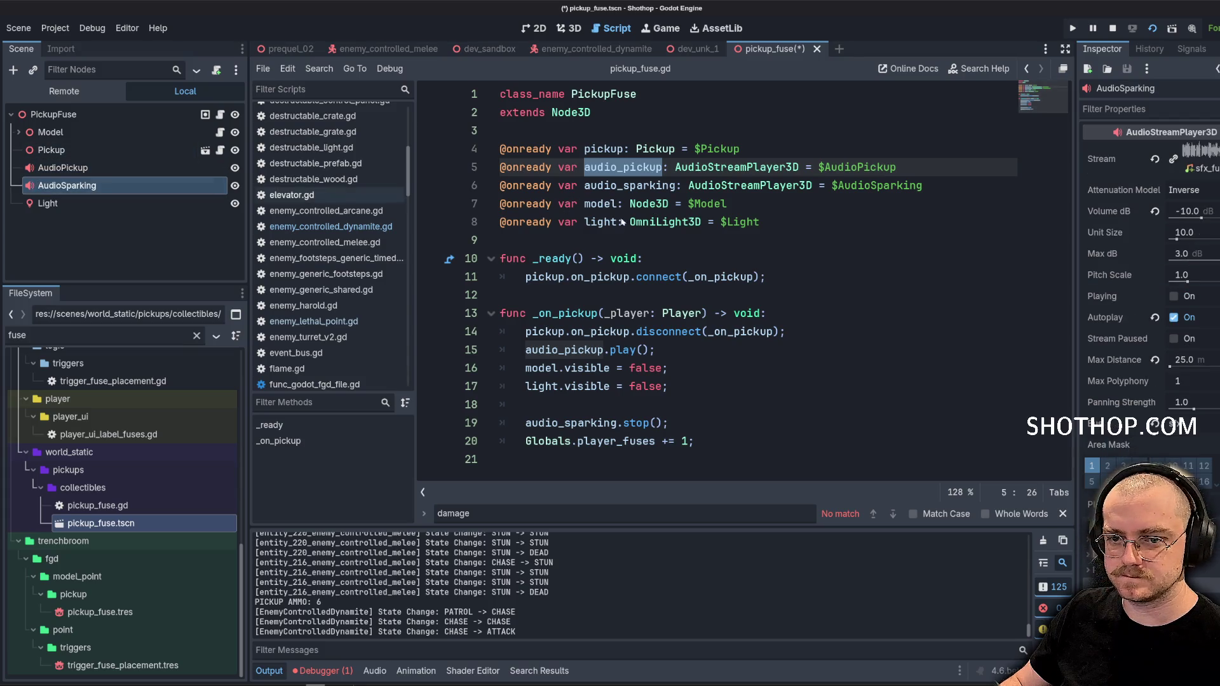
{"action": "left_click", "coordinate": [1173, 296]}
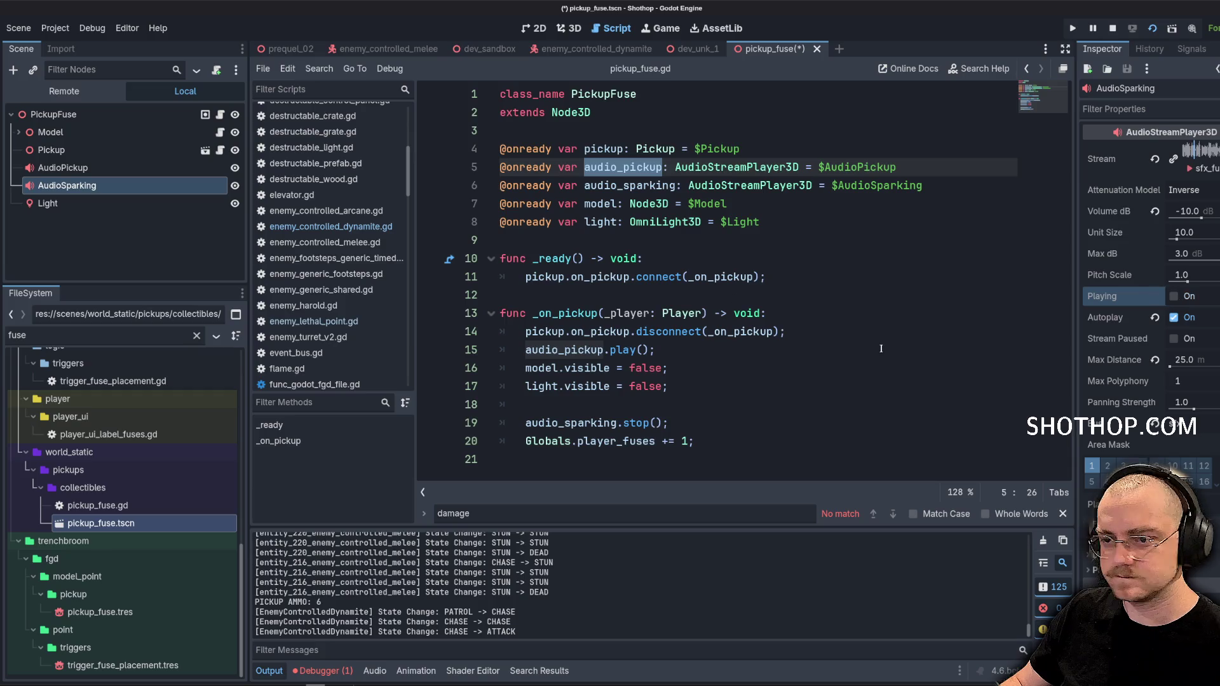
{"action": "key", "text": "F5"}
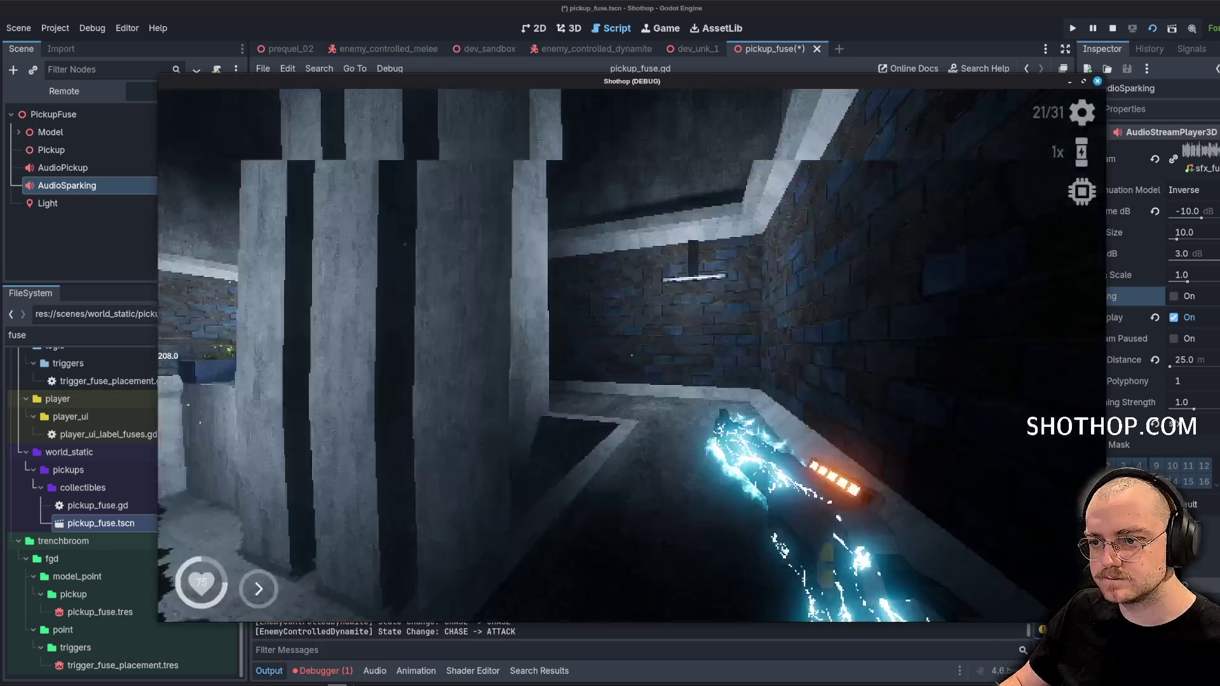
Move through the level, fire the weapon, and pause the game
{"action": "key", "text": "w"}
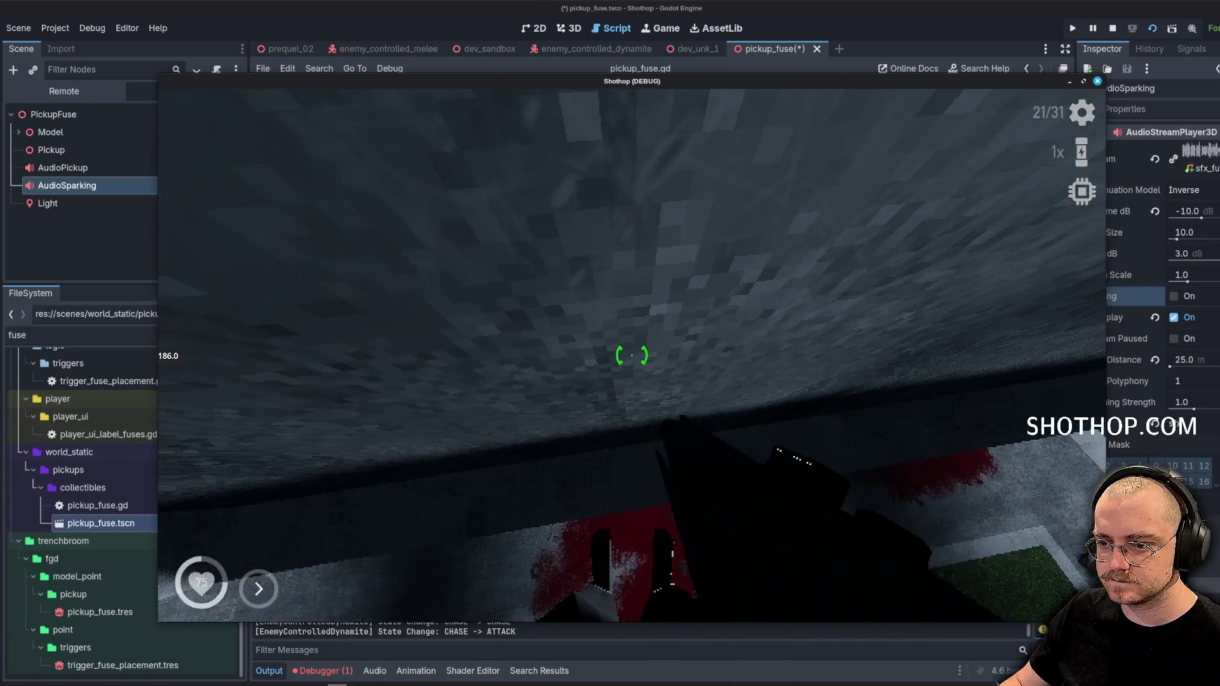
{"action": "left_click", "coordinate": [632, 355]}
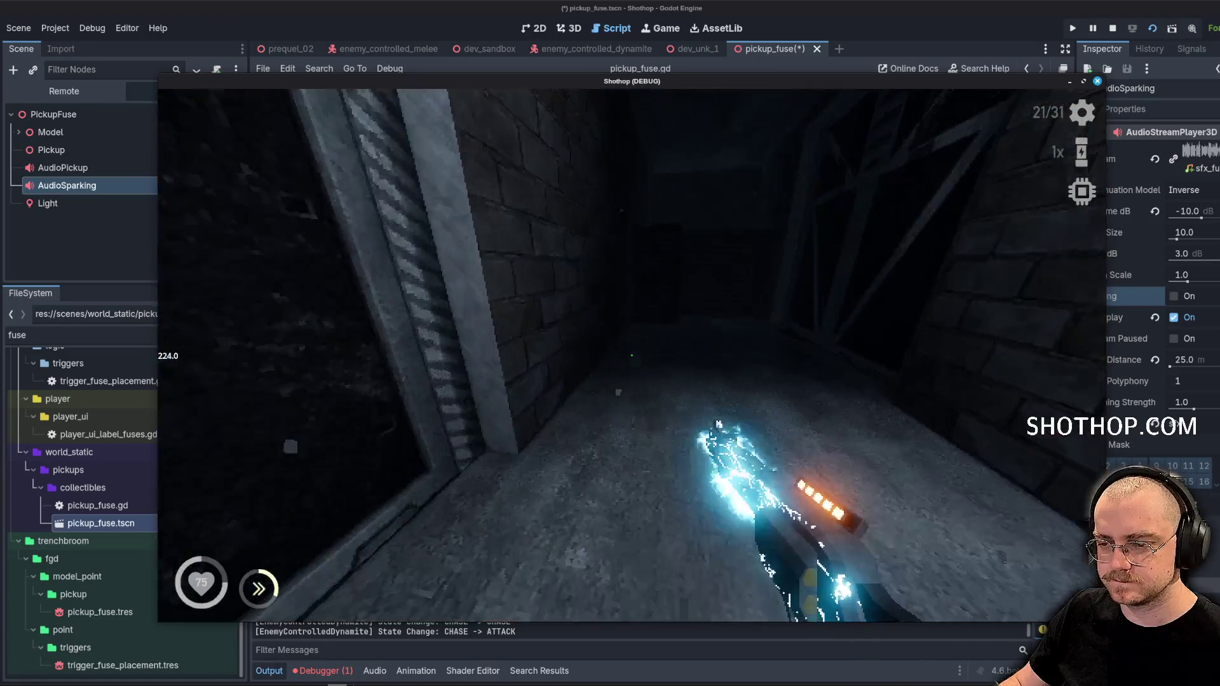
{"action": "key", "text": "Escape"}
Close the game, filter the FileSystem for chip, and open then close computer_chip.blend import settings
{"action": "left_click", "coordinate": [4, 331]}
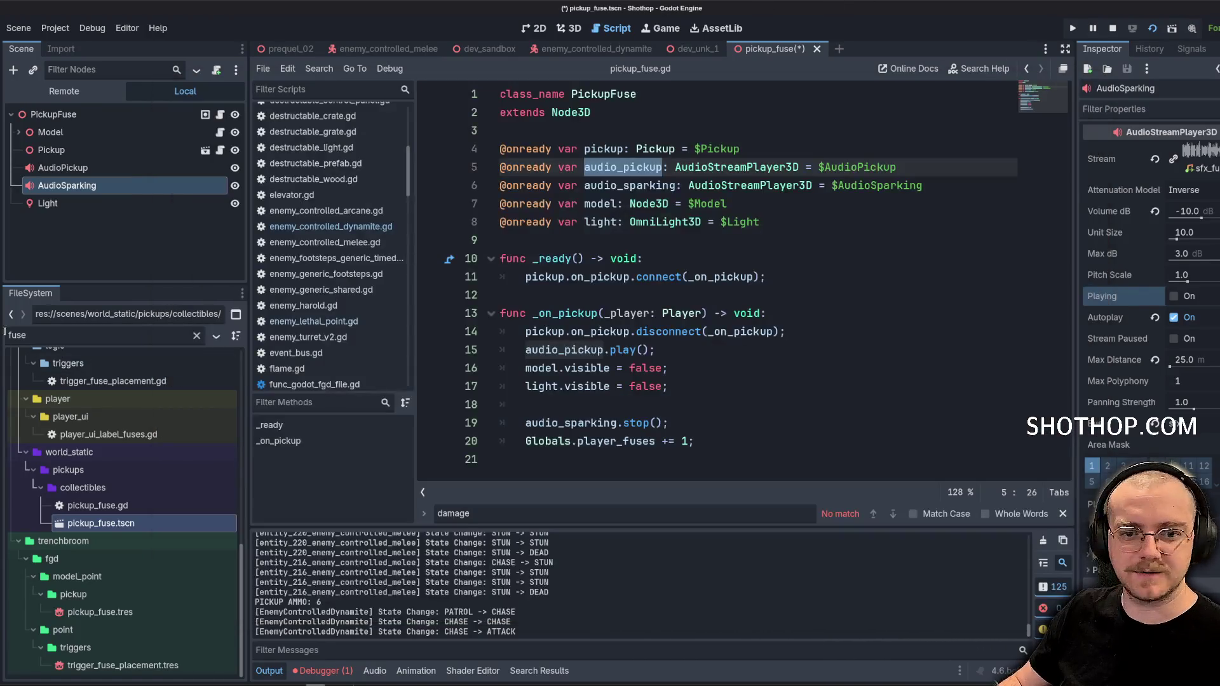
{"action": "key", "text": "ctrl+a"}
{"action": "type", "text": "chip"}
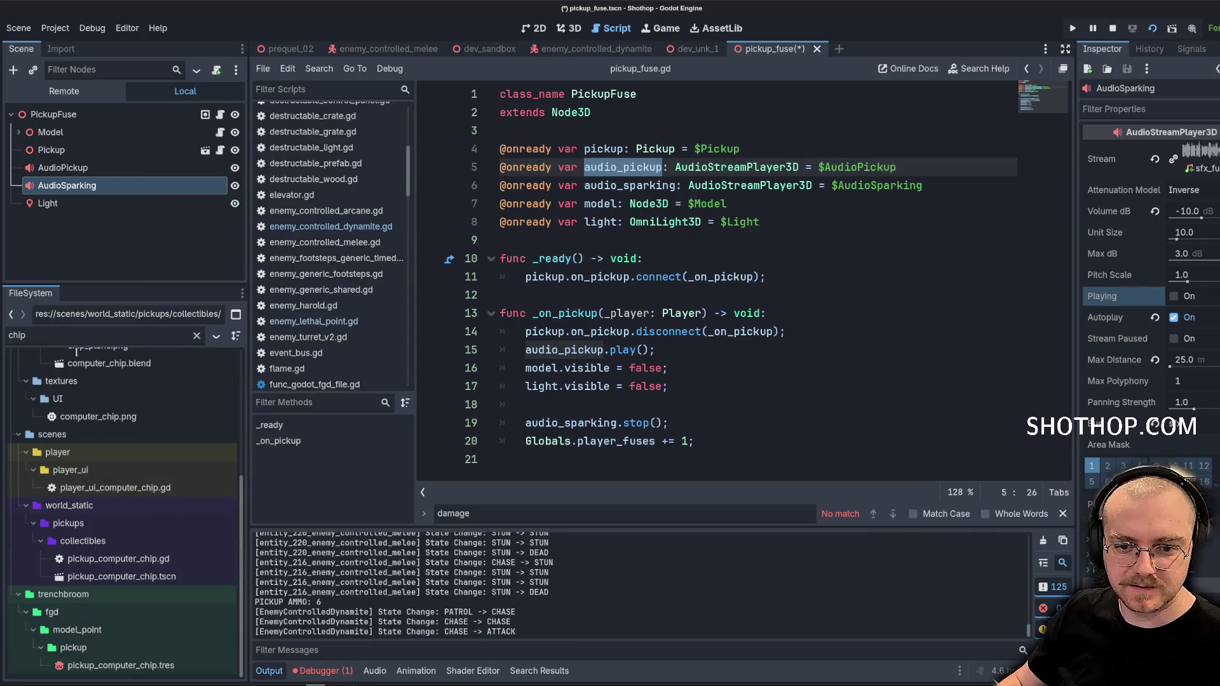
{"action": "scroll", "coordinate": [83, 413], "scroll_direction": "up", "scroll_amount": 3}
{"action": "double_click", "coordinate": [96, 527]}
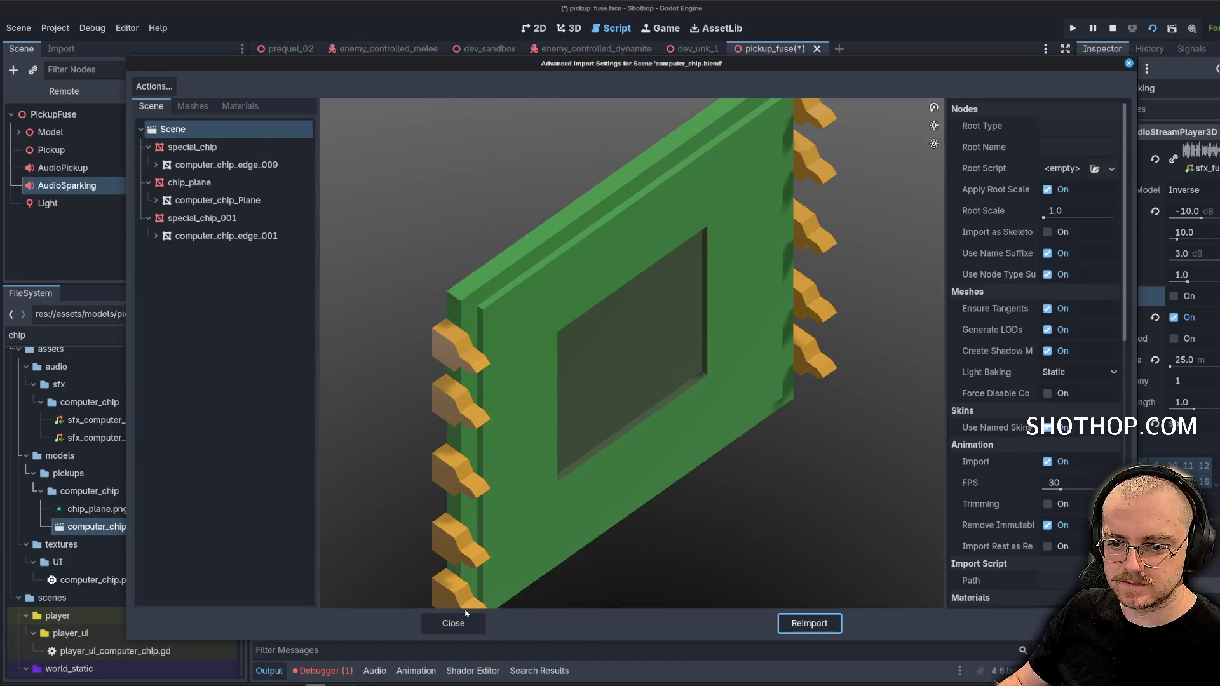
{"action": "left_click", "coordinate": [466, 615]}
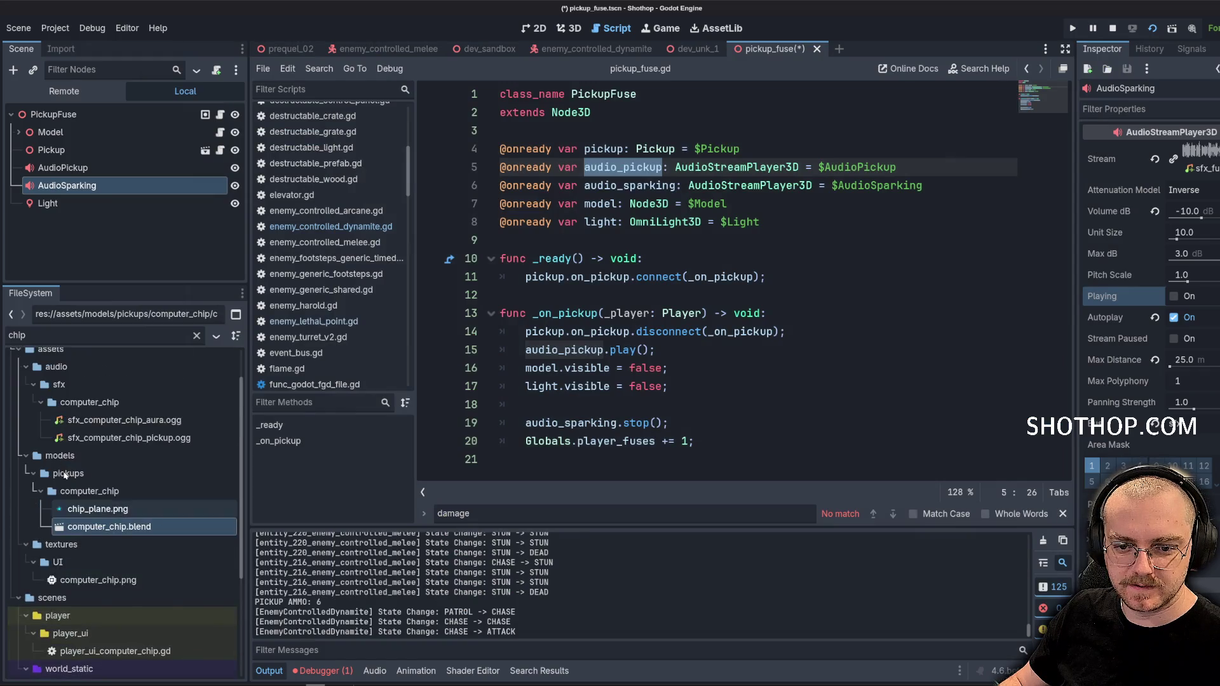
Open pickup_computer_chip.tscn and its script, highlighting the audio_pickup variable
{"action": "scroll", "coordinate": [66, 476], "scroll_direction": "down", "scroll_amount": 5}
{"action": "double_click", "coordinate": [121, 576]}
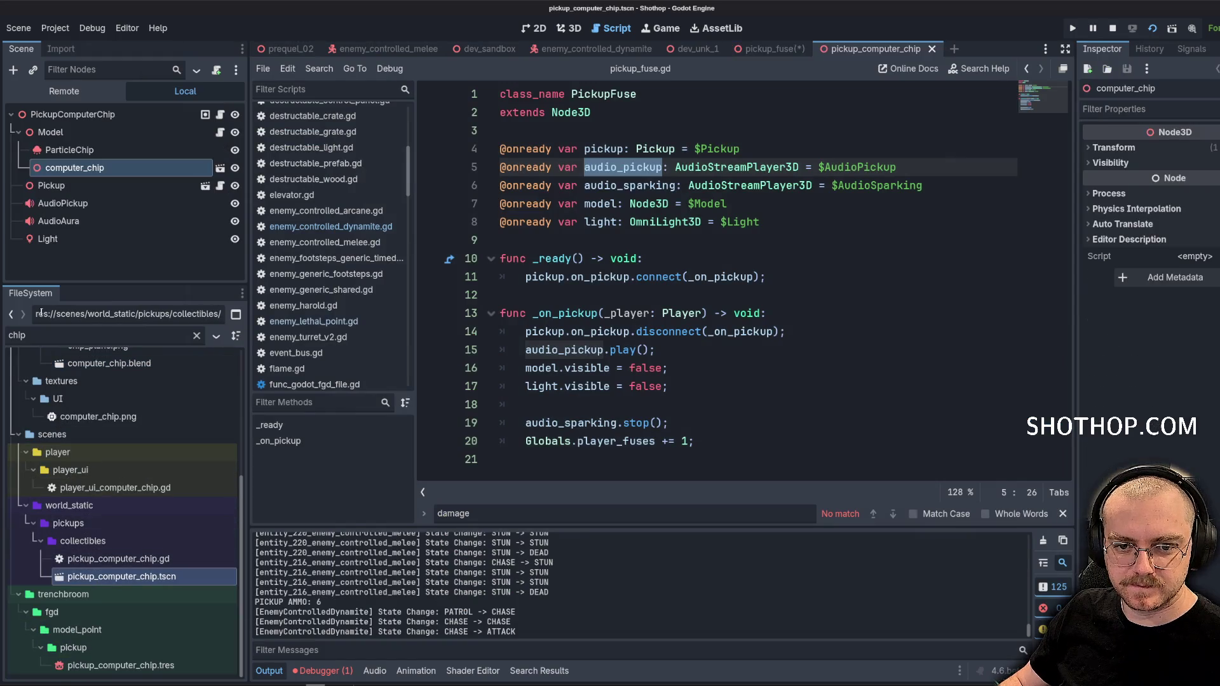
{"action": "left_click", "coordinate": [204, 115]}
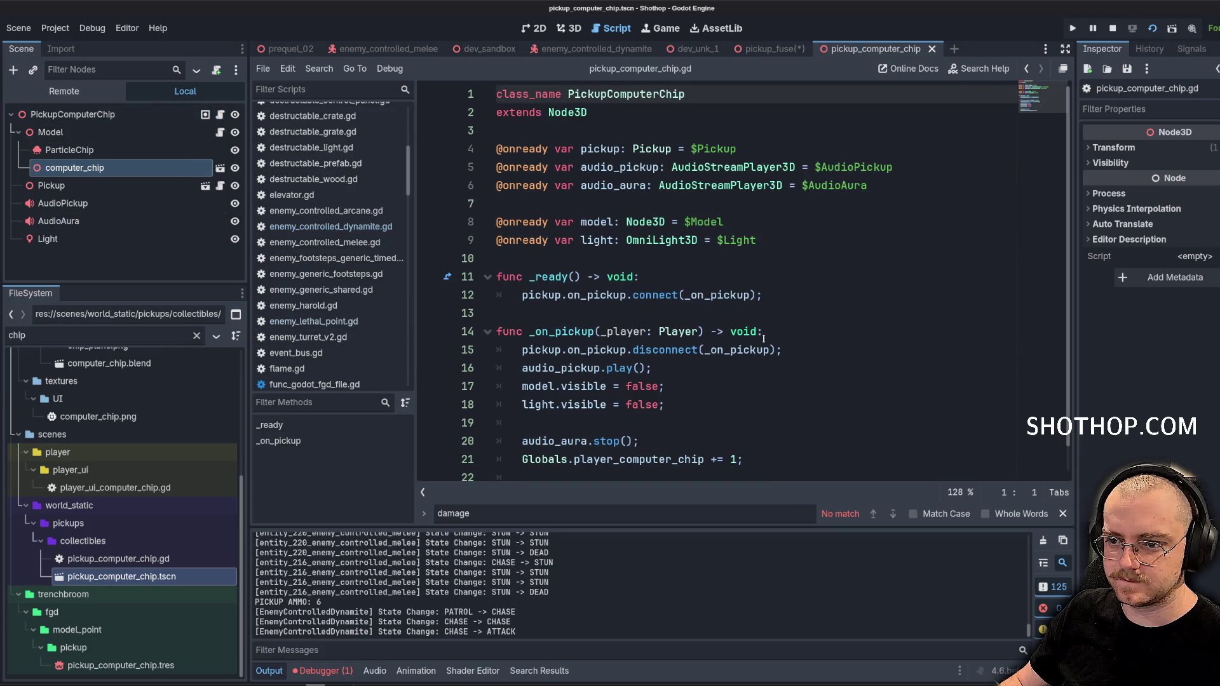
{"action": "double_click", "coordinate": [620, 167]}
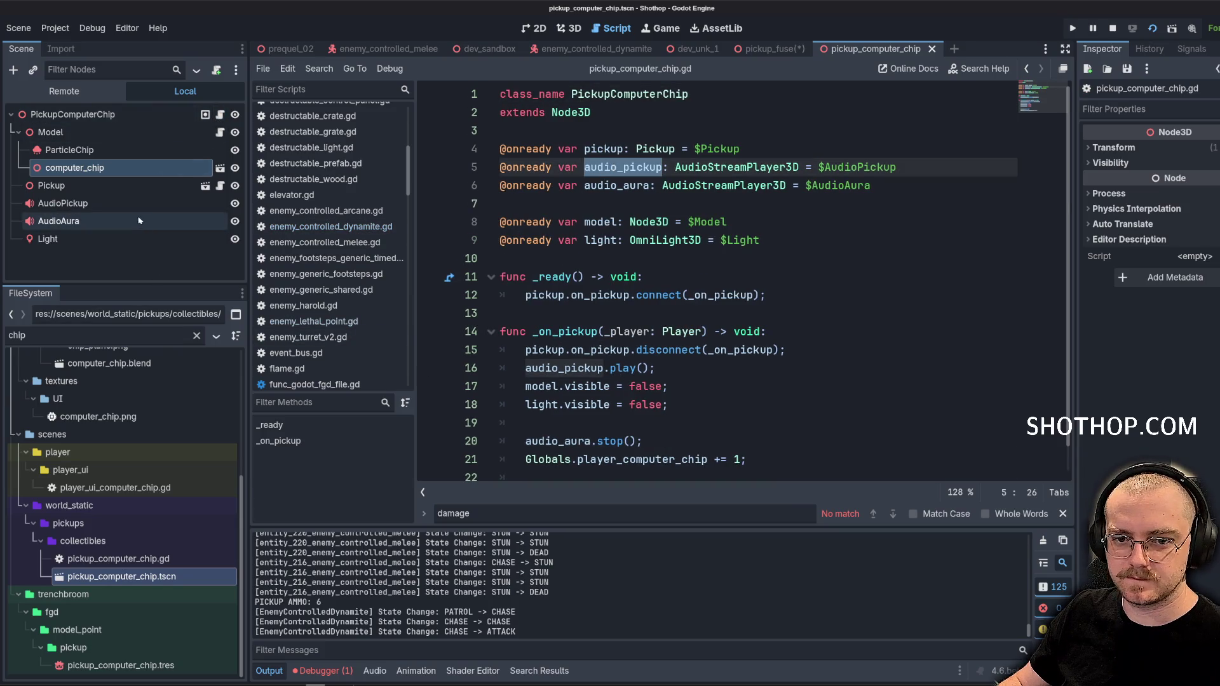
Preview the AudioAura and AudioPickup sounds with the Playing toggle
{"action": "left_click", "coordinate": [101, 222]}
{"action": "double_click", "coordinate": [616, 186]}
{"action": "scroll", "coordinate": [661, 239], "scroll_direction": "down", "scroll_amount": 1}
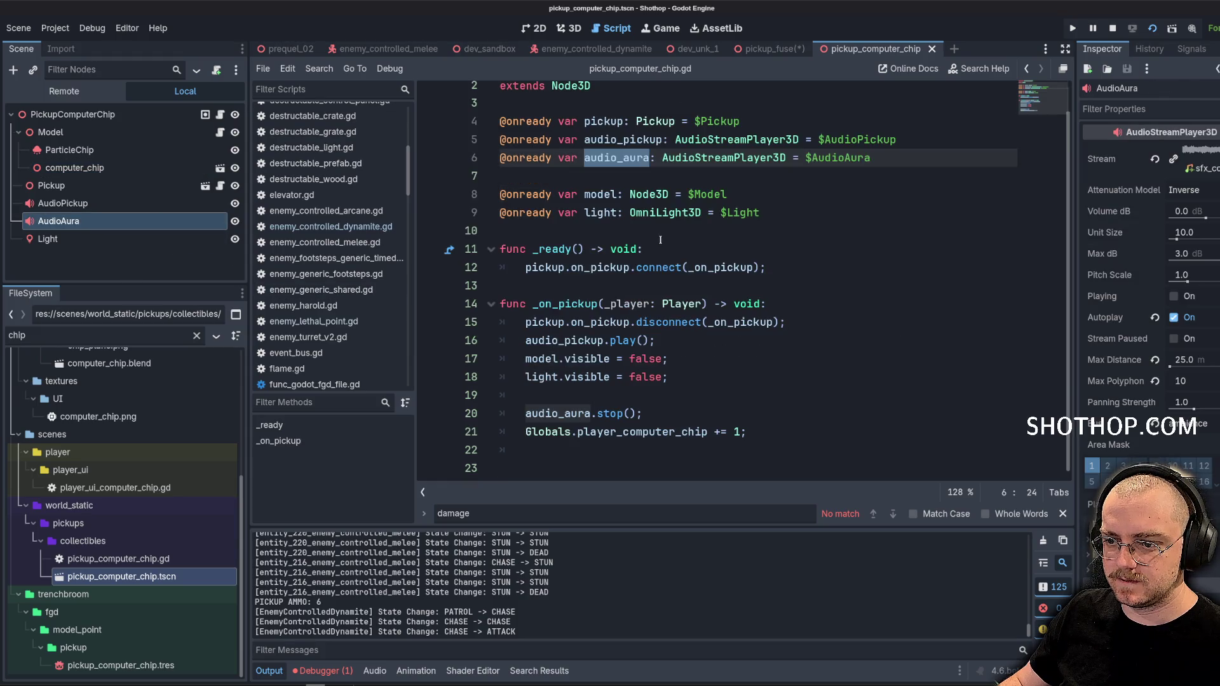
{"action": "left_click", "coordinate": [1184, 296]}
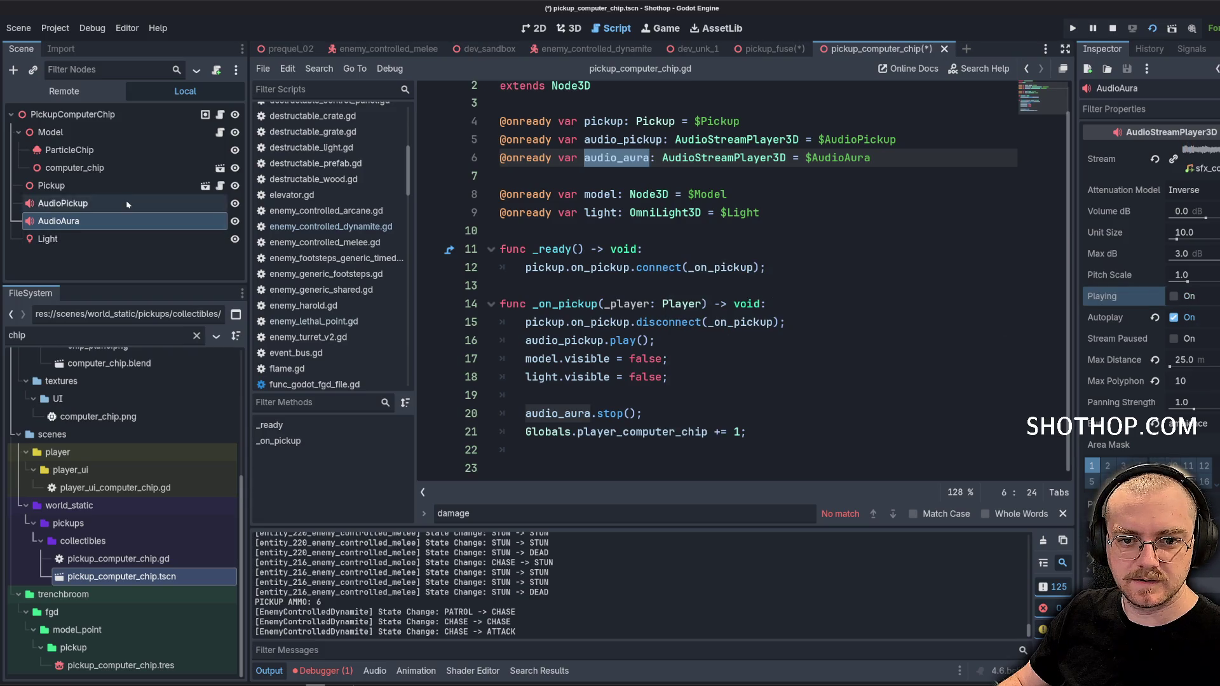
{"action": "left_click", "coordinate": [62, 203]}
{"action": "left_click", "coordinate": [1174, 296]}
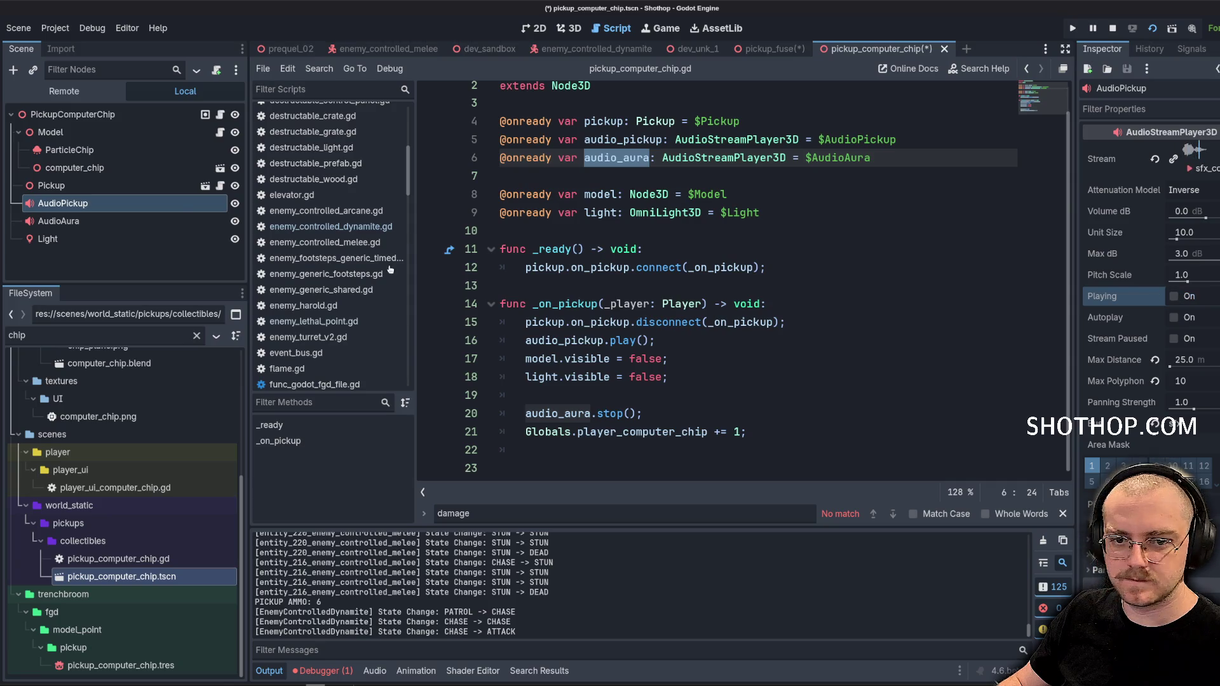
Inspect the ParticleChip particle settings, then relaunch the game and resume from pause
{"action": "left_click", "coordinate": [126, 155]}
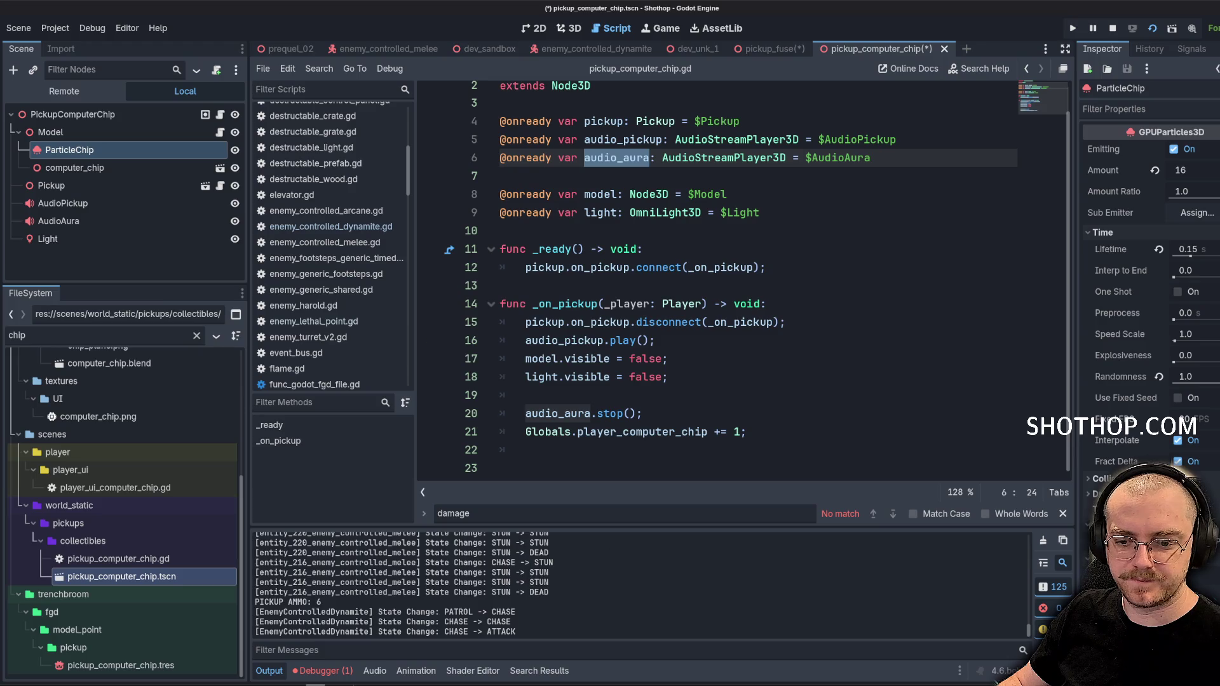
{"action": "key", "text": "alt+Tab"}
{"action": "key", "text": "Escape"}
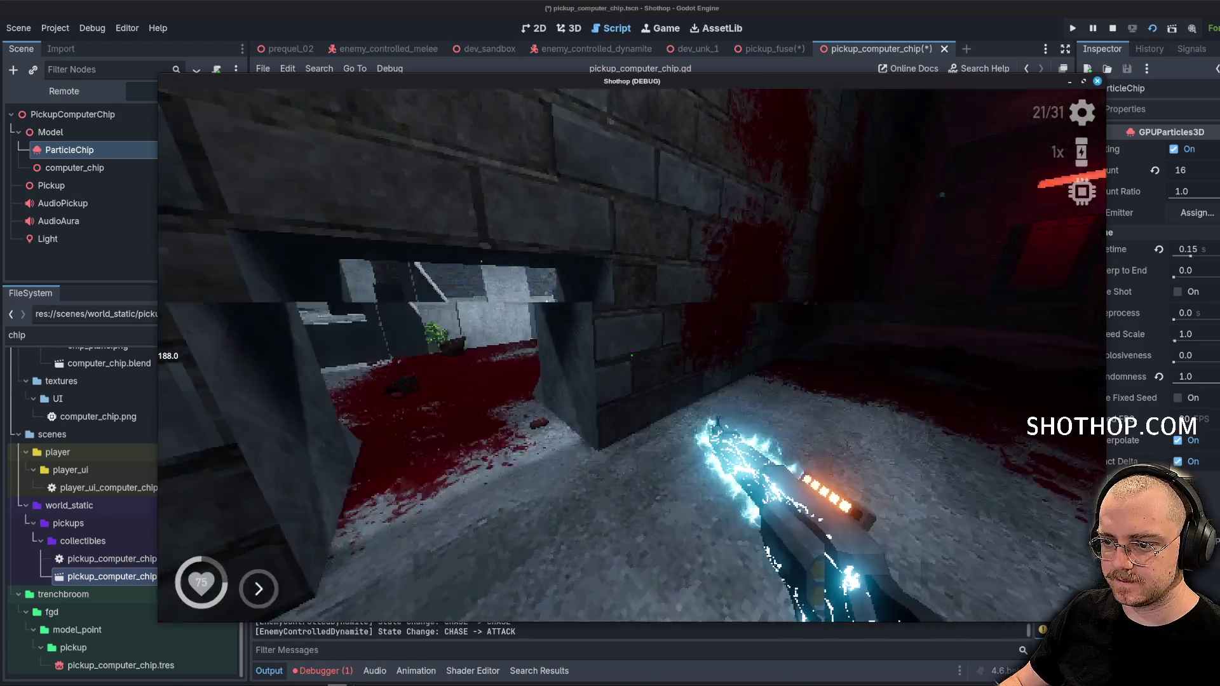